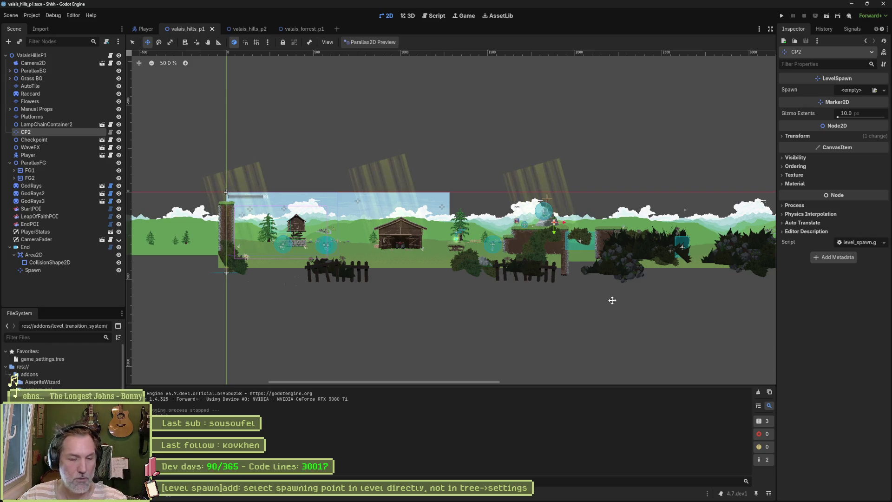
Run the level scene briefly, then stop the game
{"action": "key", "text": "F6"}
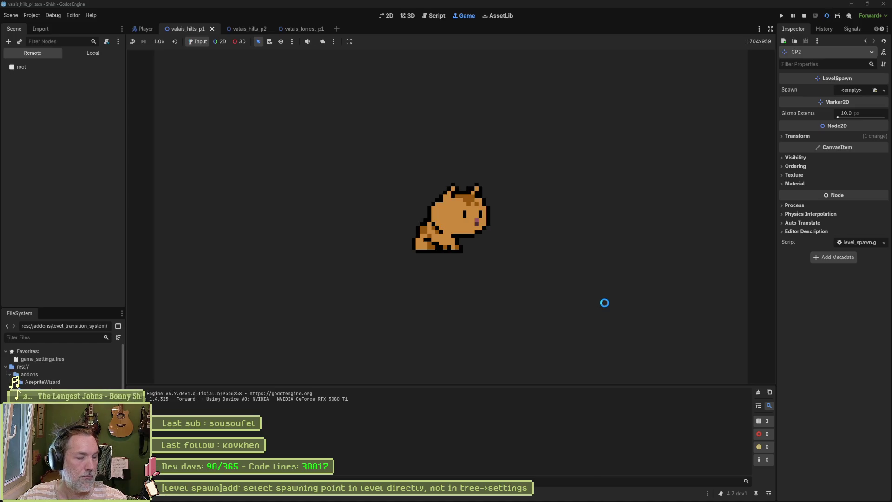
{"action": "key", "text": "F8"}
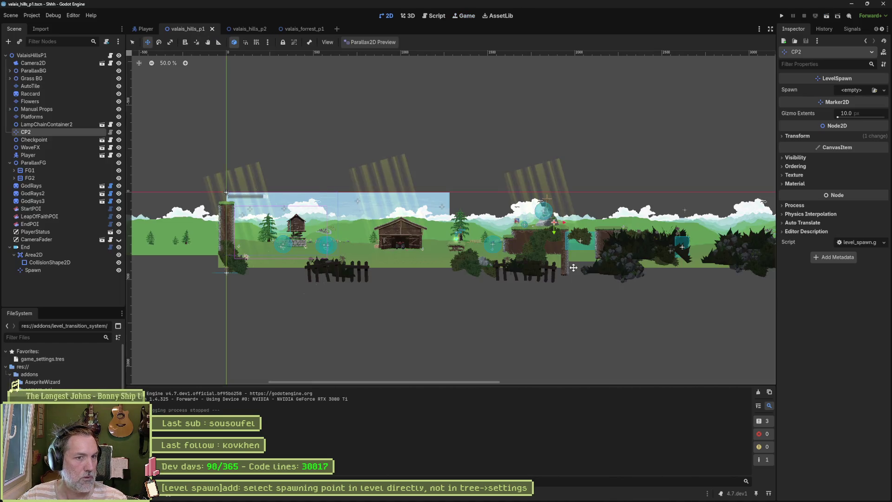
{"action": "scroll", "coordinate": [573, 268], "scroll_direction": "up", "scroll_amount": 4}
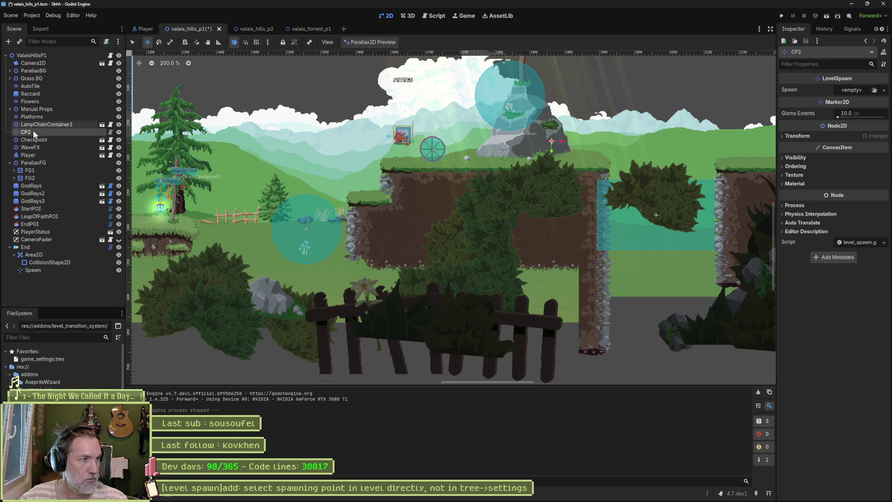
Inspect the Player node's properties, then save and launch valais_hills_p1
{"action": "left_click", "coordinate": [44, 155]}
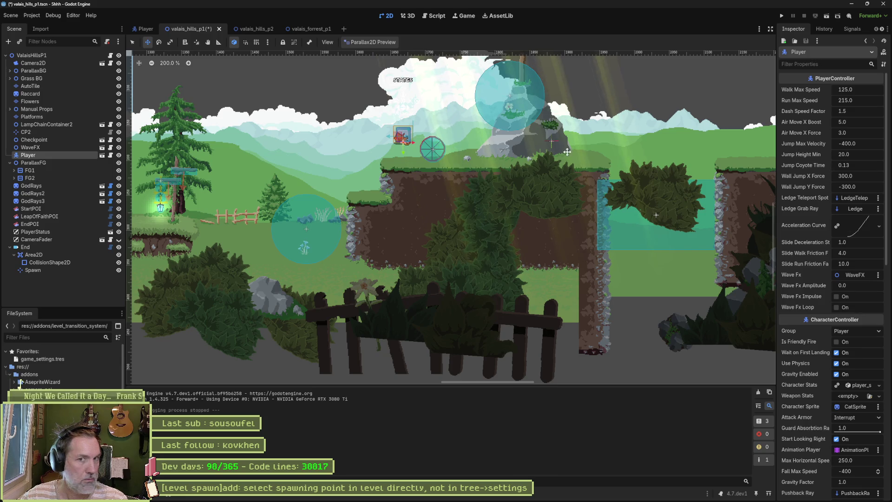
{"action": "scroll", "coordinate": [835, 267], "scroll_direction": "down", "scroll_amount": 10}
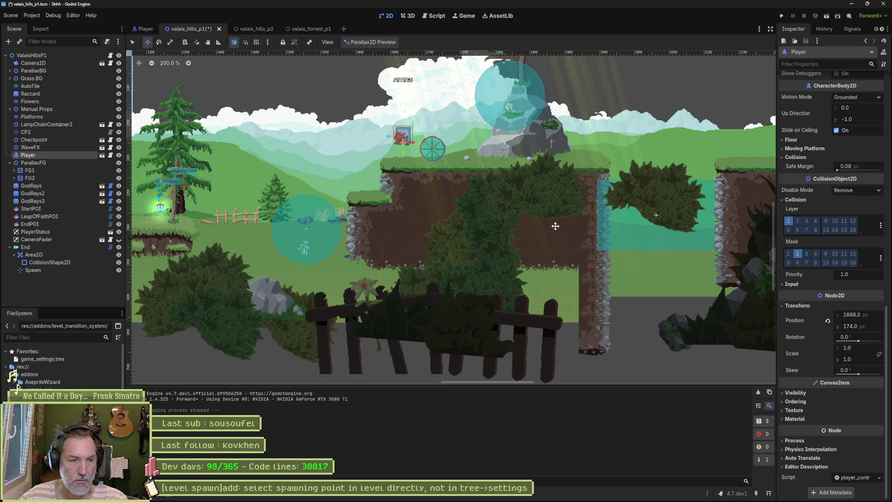
{"action": "key", "text": "F6"}
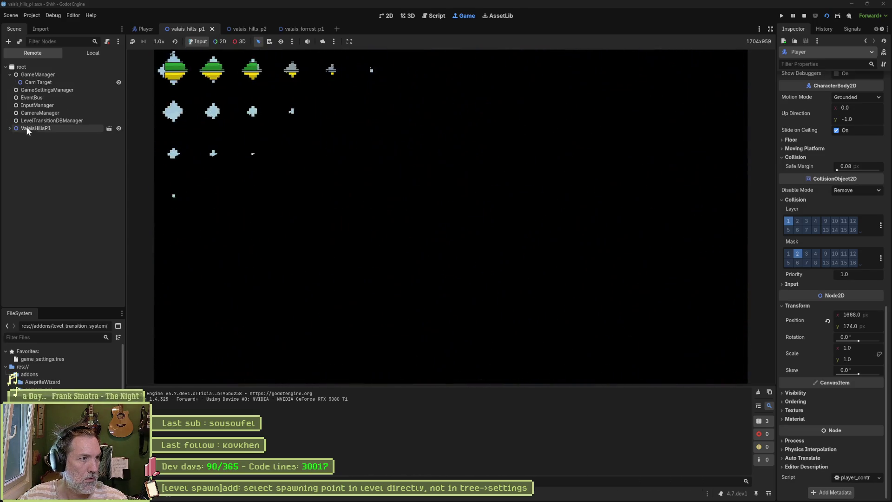
Expand the live Remote tree and inspect the running Player and Camera2D properties
{"action": "left_click", "coordinate": [10, 128]}
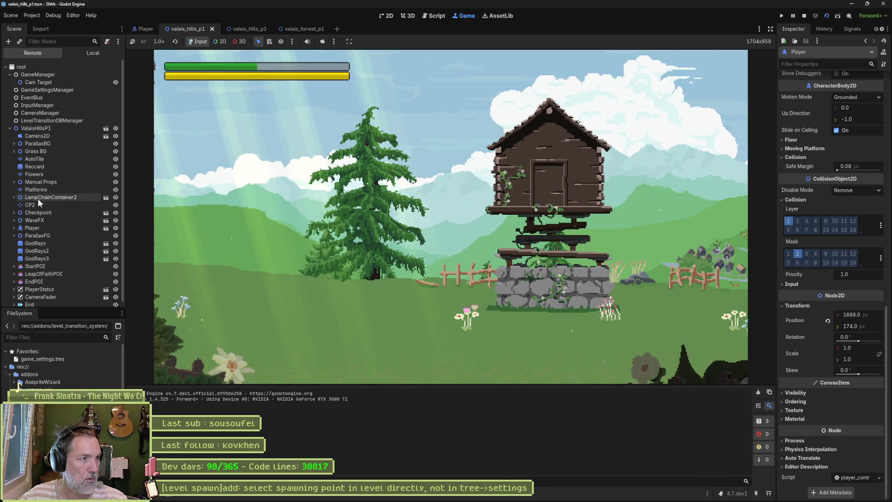
{"action": "left_click", "coordinate": [45, 227]}
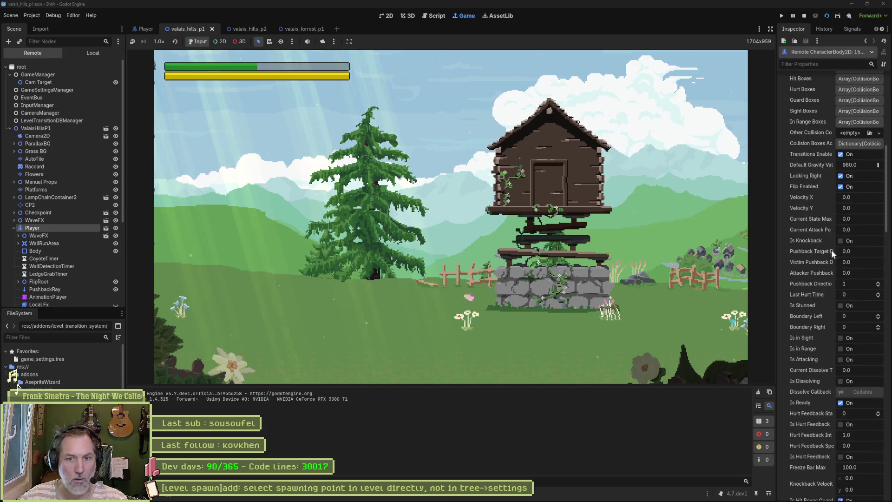
{"action": "scroll", "coordinate": [832, 249], "scroll_direction": "down", "scroll_amount": 15}
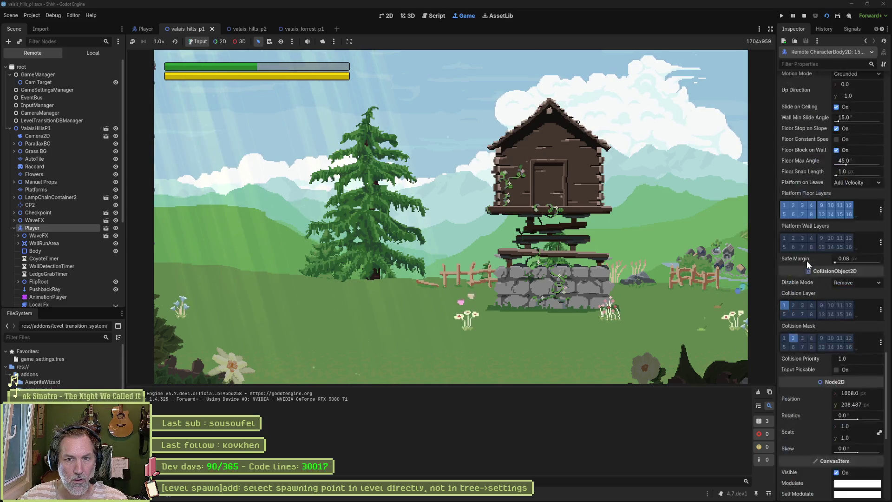
{"action": "scroll", "coordinate": [807, 260], "scroll_direction": "down", "scroll_amount": 2}
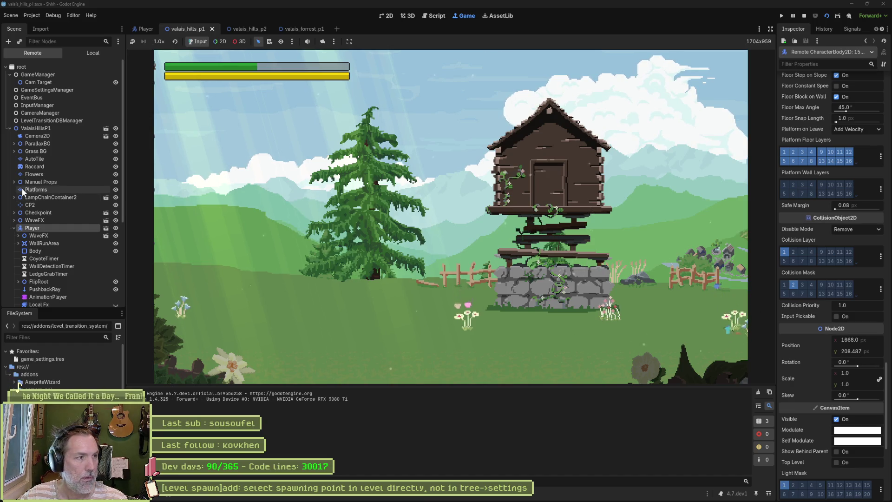
{"action": "left_click", "coordinate": [40, 135]}
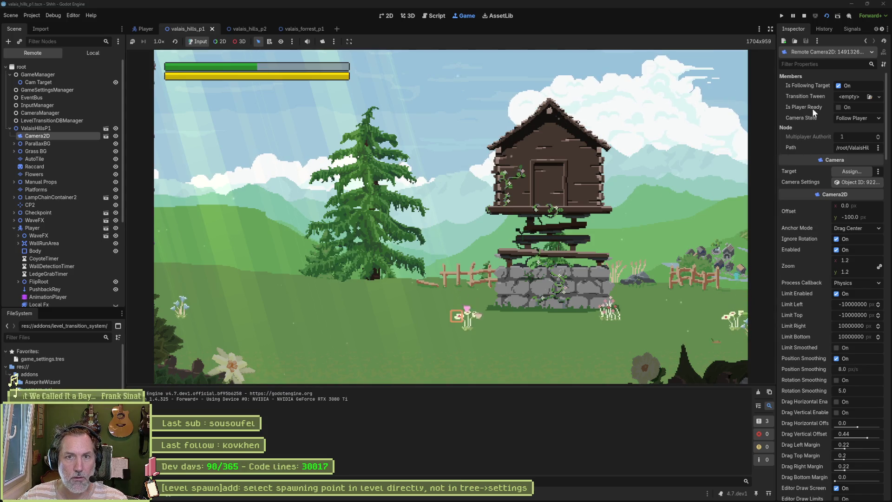
{"action": "left_click", "coordinate": [848, 107]}
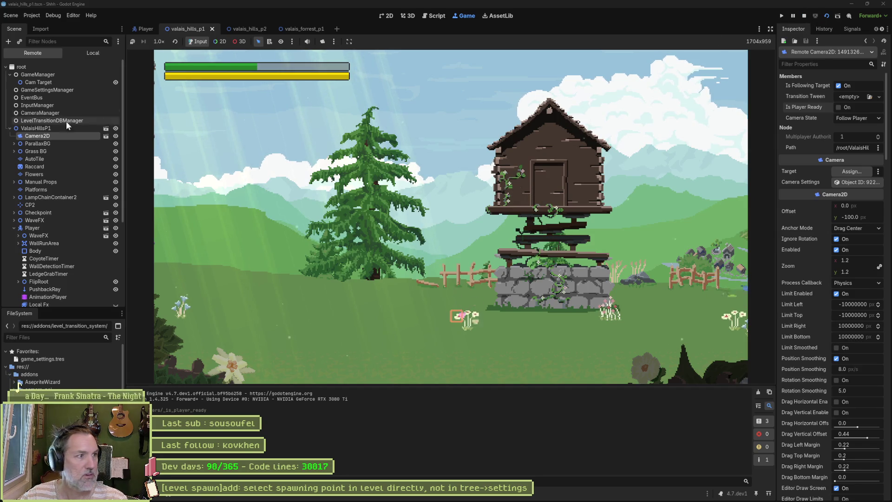
Filter the live Player's properties for 'ready', then clear the filter and return to Camera2D
{"action": "left_click", "coordinate": [42, 227]}
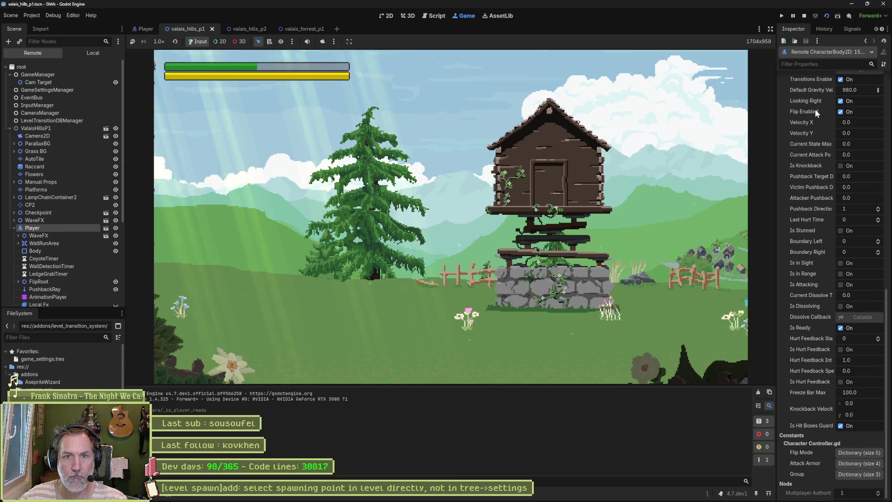
{"action": "scroll", "coordinate": [812, 133], "scroll_direction": "up", "scroll_amount": 6}
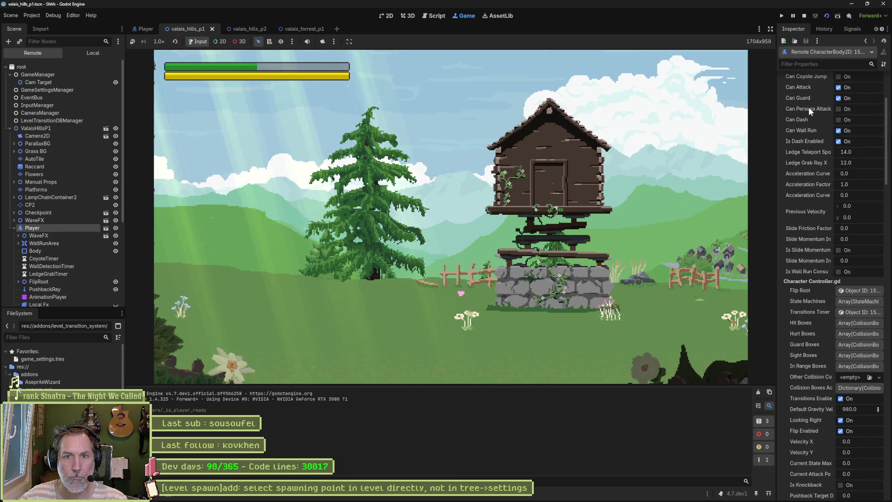
{"action": "scroll", "coordinate": [808, 108], "scroll_direction": "up", "scroll_amount": 3}
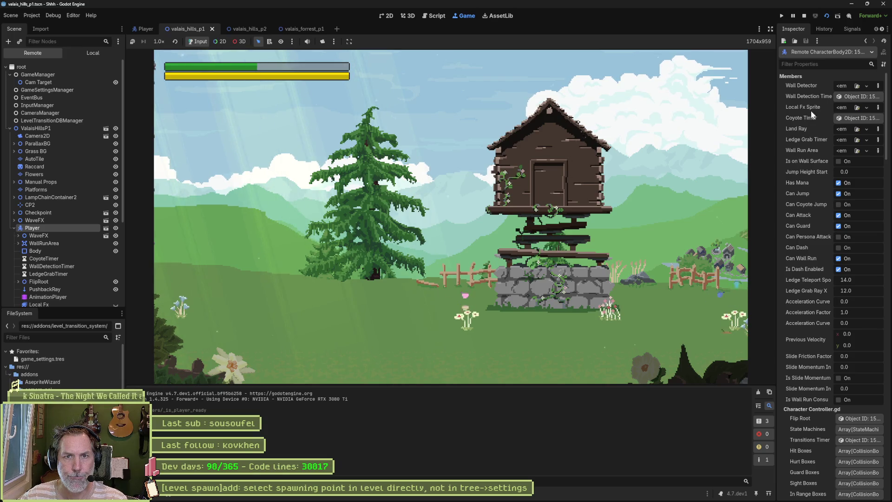
{"action": "left_click", "coordinate": [833, 65]}
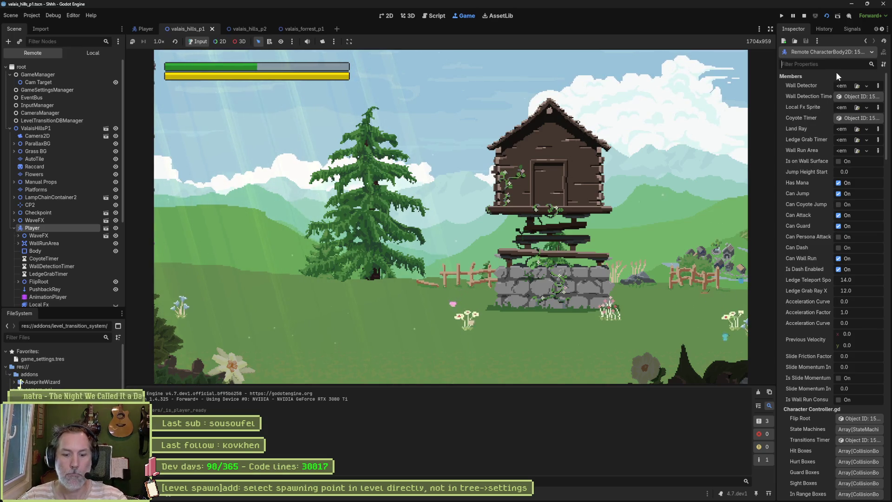
{"action": "type", "text": "ready"}
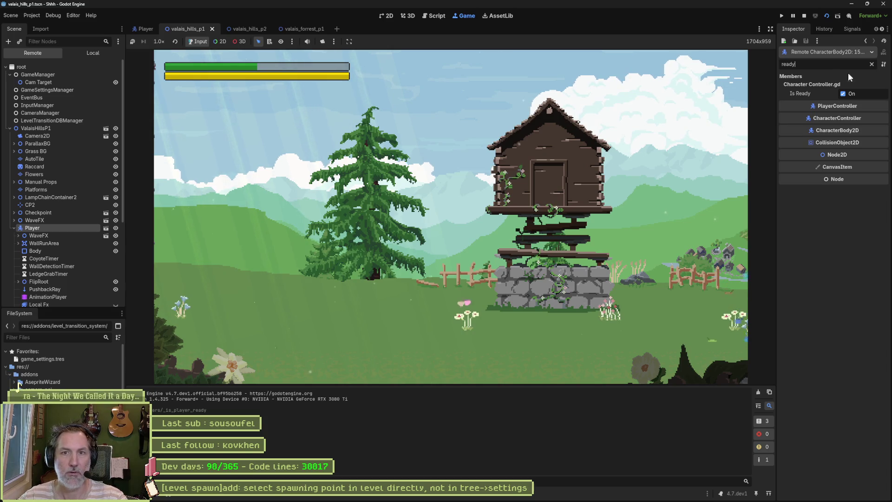
{"action": "left_click", "coordinate": [871, 64]}
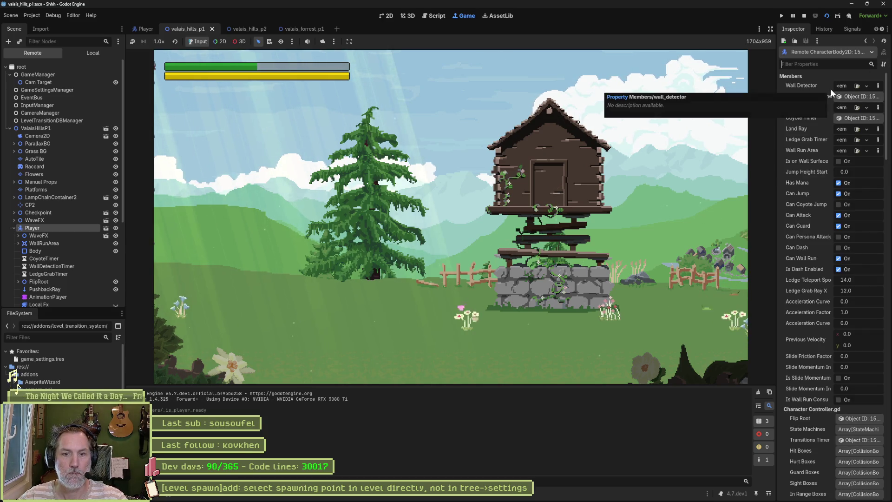
{"action": "left_click", "coordinate": [46, 137]}
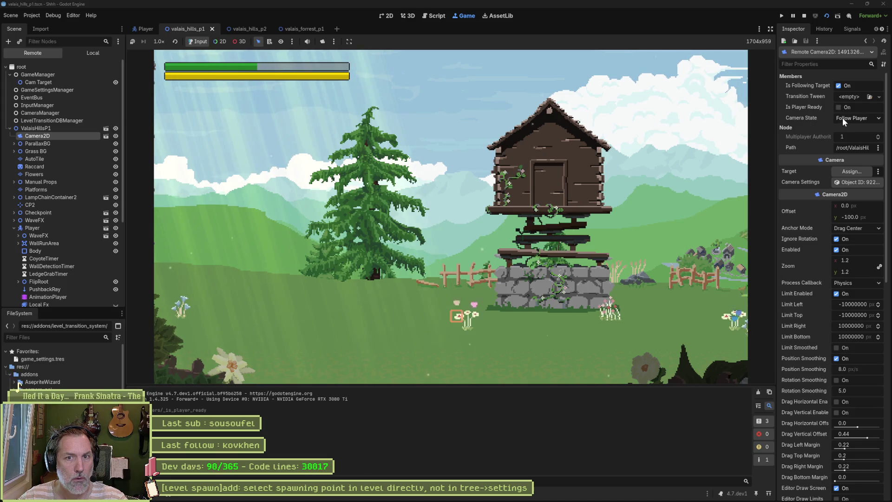
Assign Player as the live camera's Target, tick Is Player Ready, and stop the game
{"action": "left_click", "coordinate": [853, 170]}
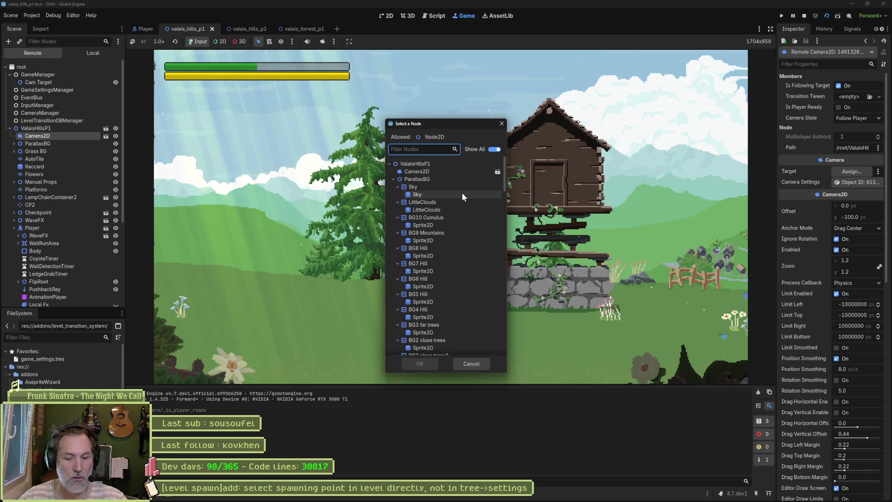
{"action": "type", "text": "pla"}
{"action": "left_click", "coordinate": [423, 232]}
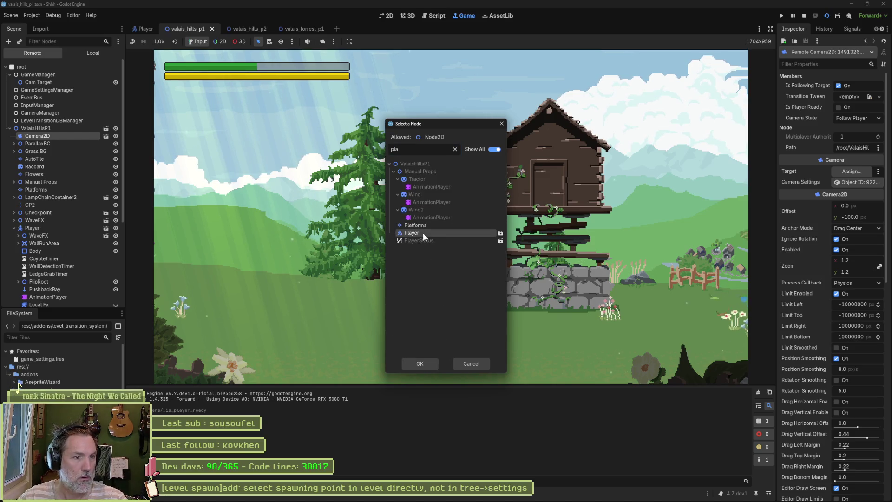
{"action": "left_click", "coordinate": [420, 363]}
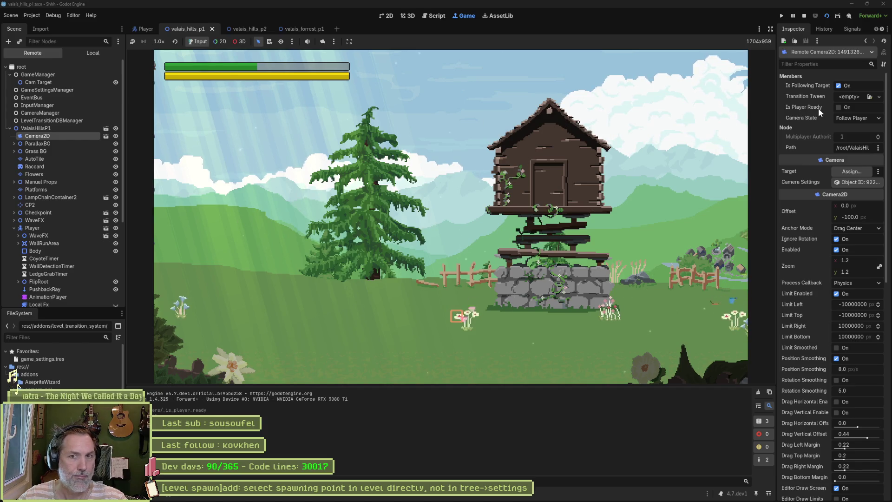
{"action": "left_click", "coordinate": [842, 107]}
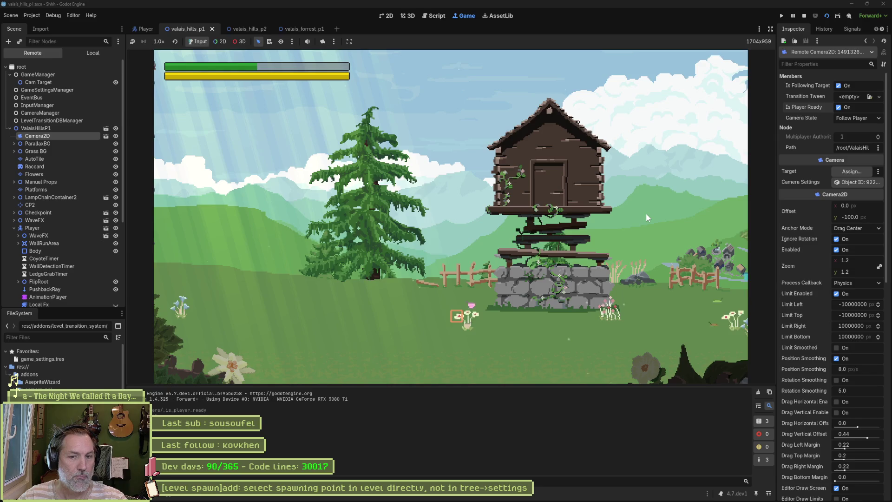
{"action": "left_click", "coordinate": [804, 15]}
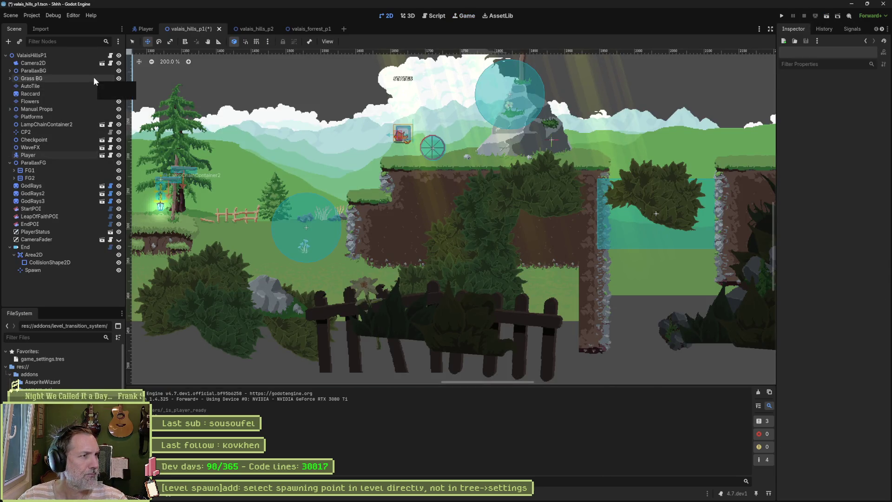
Open the camera's camera.gd script and look through its code
{"action": "left_click", "coordinate": [110, 63]}
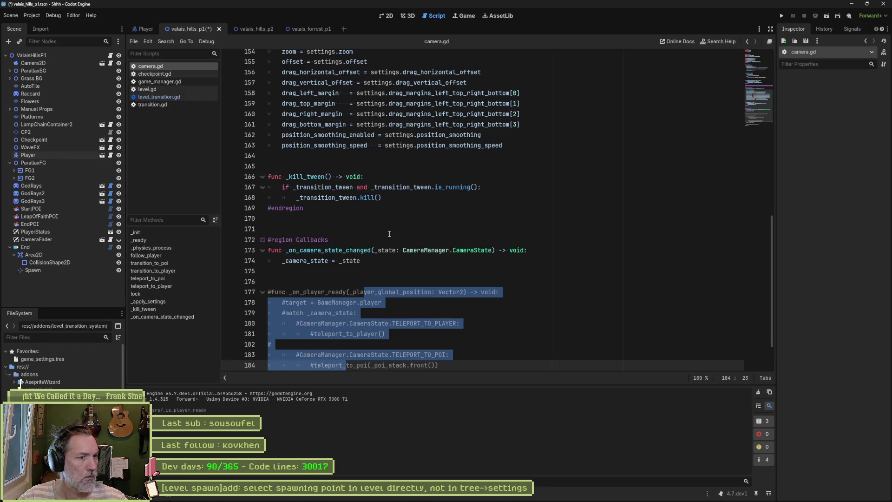
{"action": "left_click", "coordinate": [389, 234]}
{"action": "left_click_drag", "start_coordinate": [303, 292], "coordinate": [367, 292]}
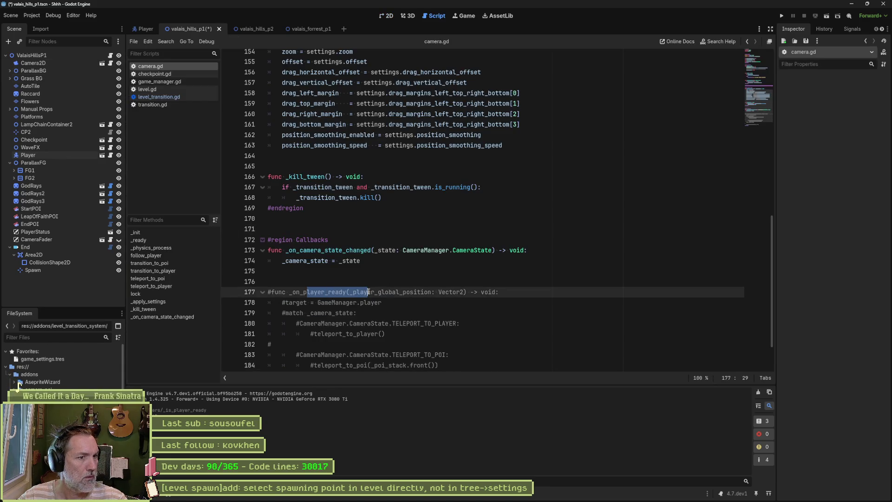
{"action": "scroll", "coordinate": [383, 302], "scroll_direction": "down", "scroll_amount": 2}
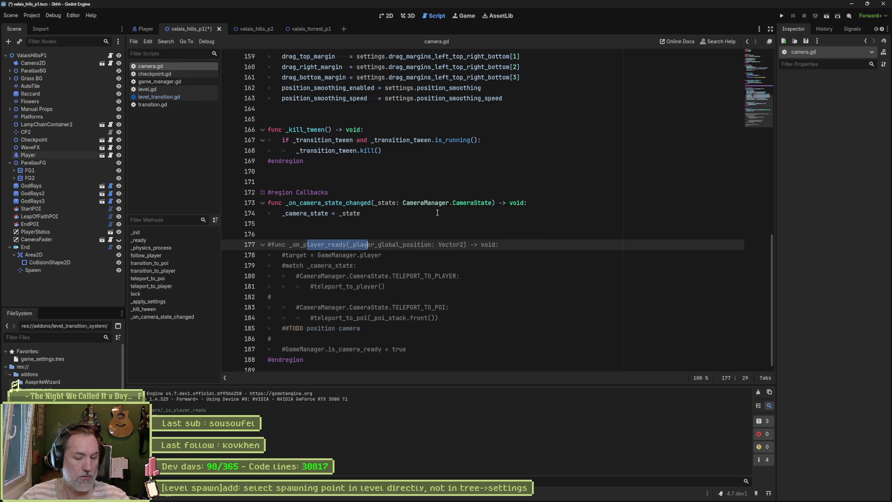
Quick-open camera_manager.gd by searching for 'cameram'
{"action": "key", "text": "shift+alt+o"}
{"action": "type", "text": "cameram"}
{"action": "key", "text": "Return"}
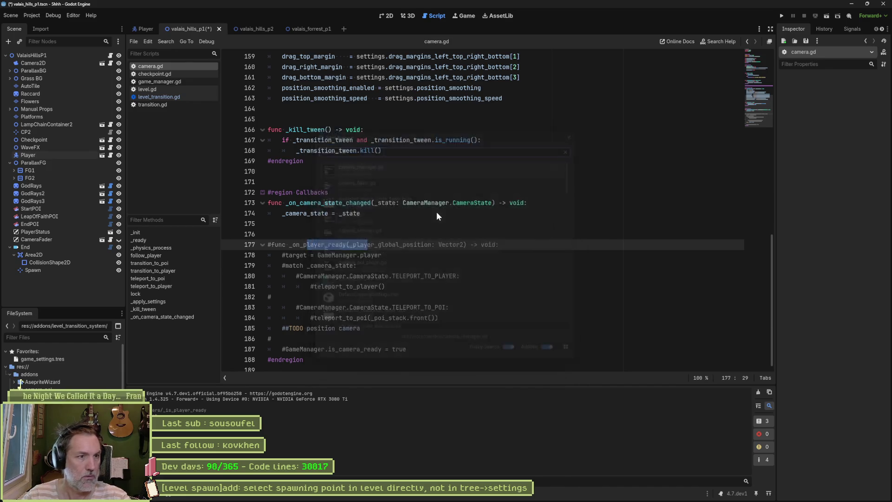
{"action": "scroll", "coordinate": [384, 301], "scroll_direction": "down", "scroll_amount": 1}
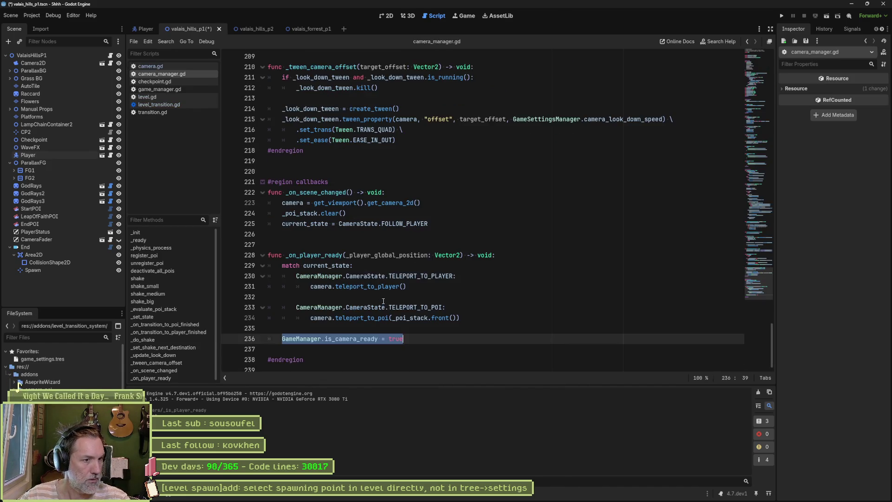
{"action": "left_click", "coordinate": [379, 334]}
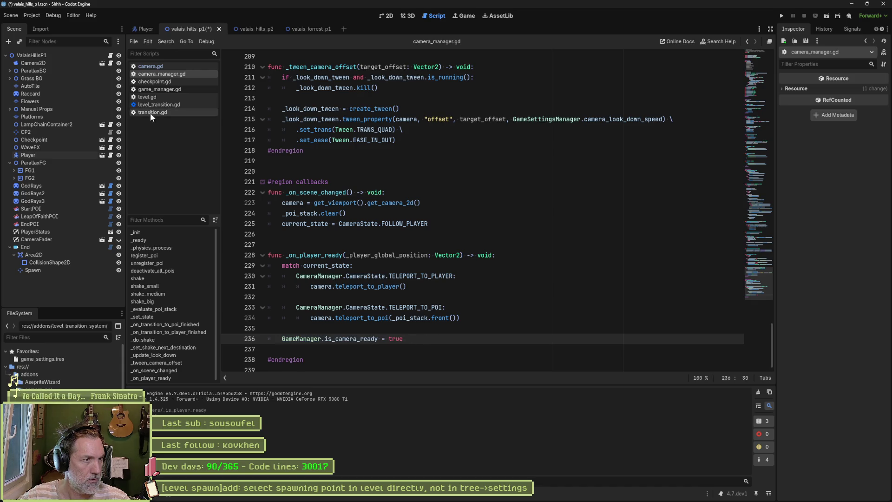
Compare camera.gd's commented-out match block, then go to line 231's teleport_to_player call
{"action": "left_click", "coordinate": [153, 68]}
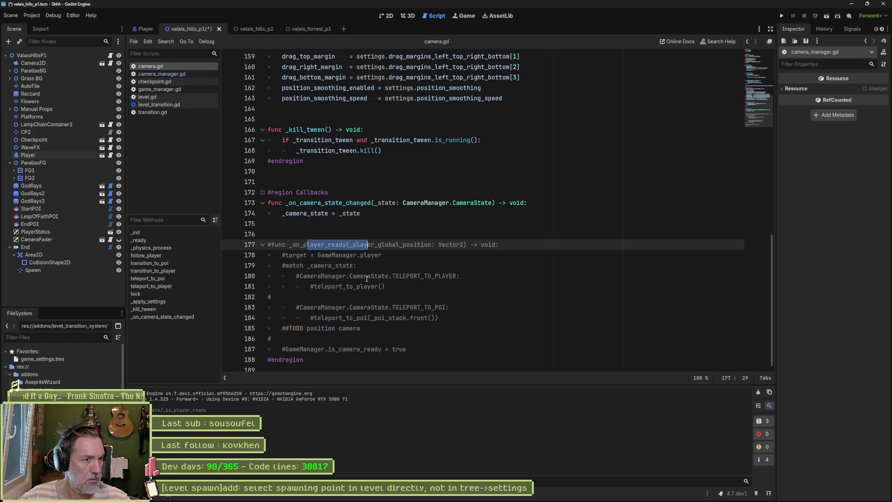
{"action": "left_click_drag", "start_coordinate": [368, 256], "coordinate": [368, 316]}
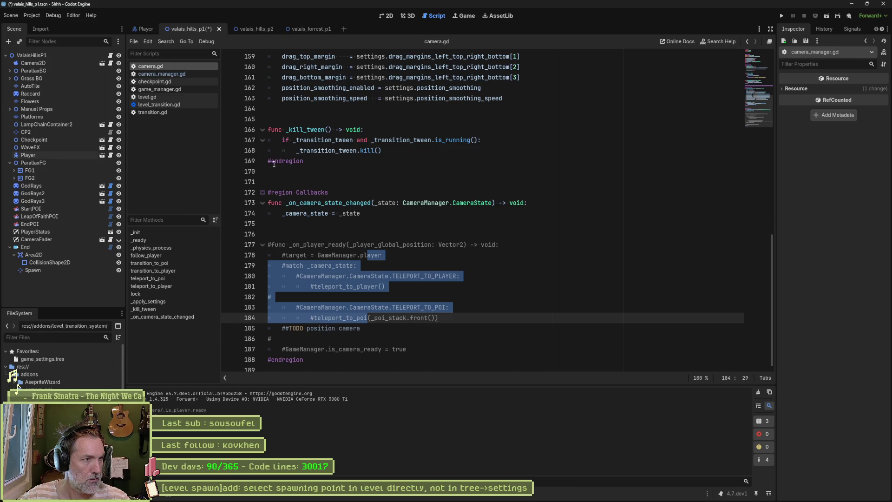
{"action": "left_click", "coordinate": [185, 74]}
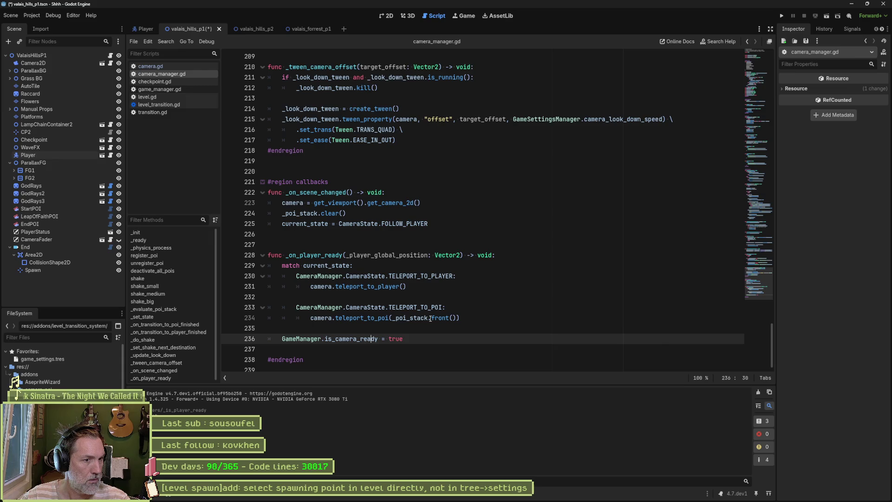
{"action": "left_click", "coordinate": [380, 287]}
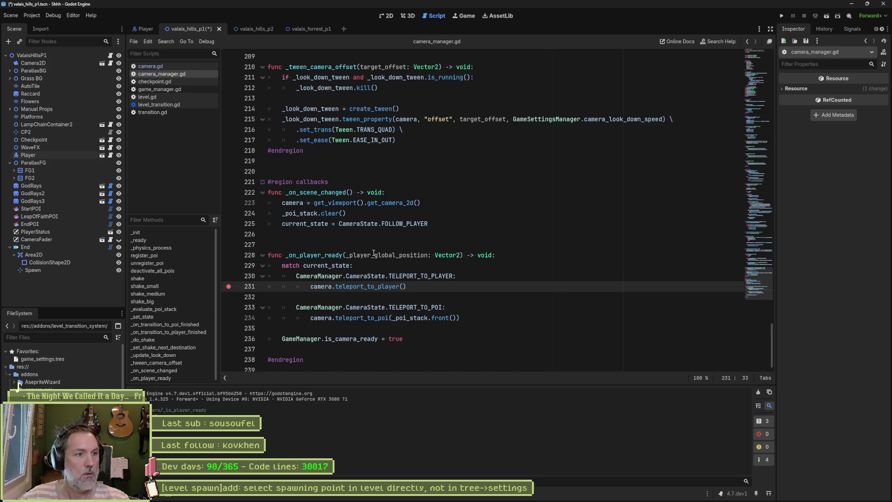
Run the scene, continue past the breakpoint, move the cat right, then stop
{"action": "key", "text": "F6"}
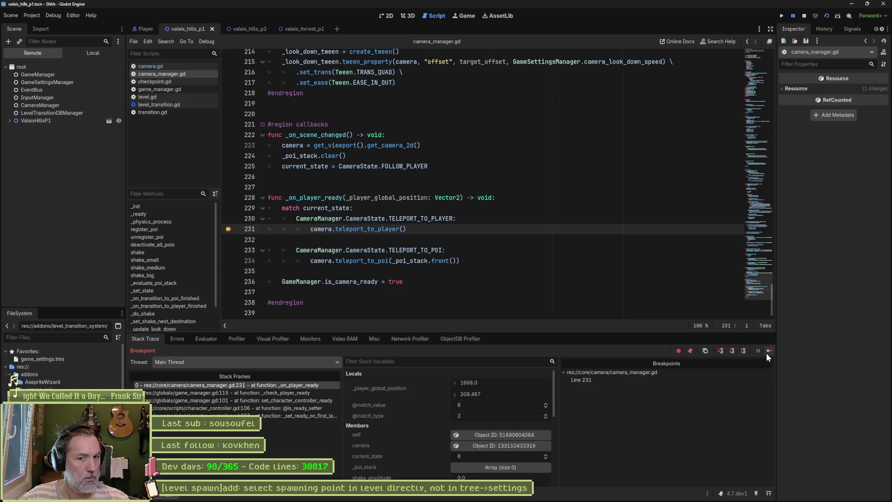
{"action": "left_click", "coordinate": [767, 350]}
{"action": "key", "text": "d"}
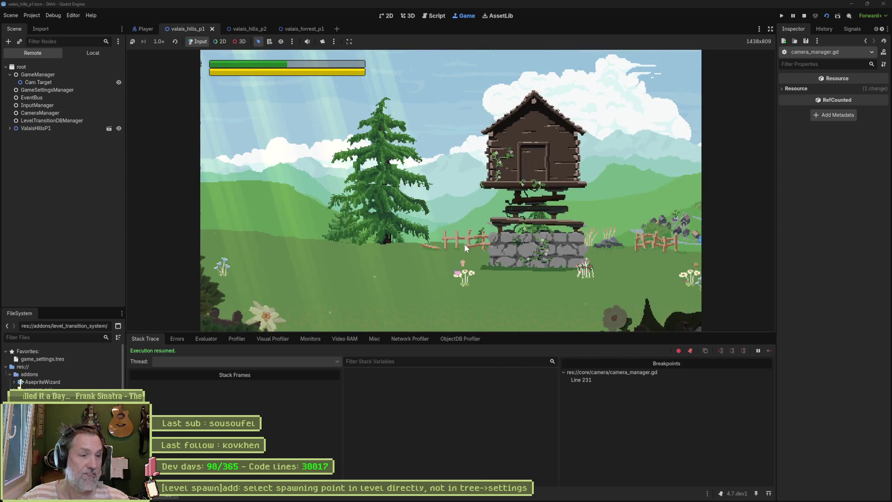
{"action": "key", "text": "F8"}
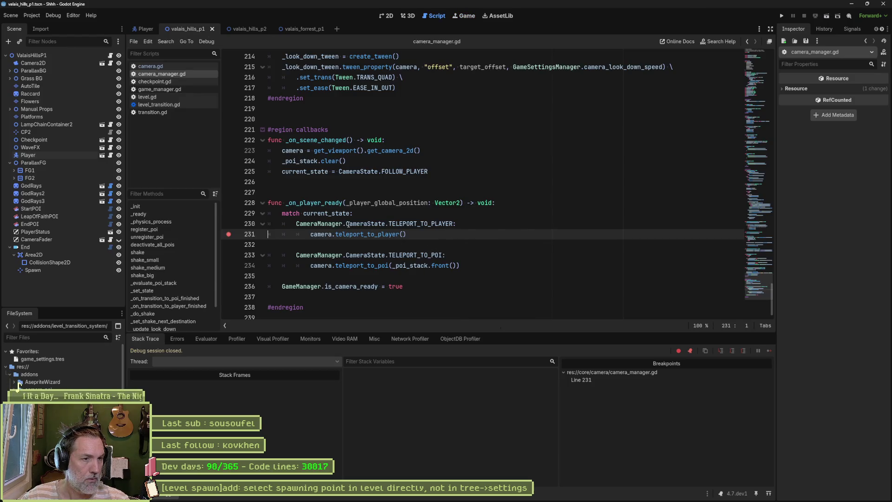
Rerun to the next breakpoint and evaluate current_state on line 229
{"action": "key", "text": "F6"}
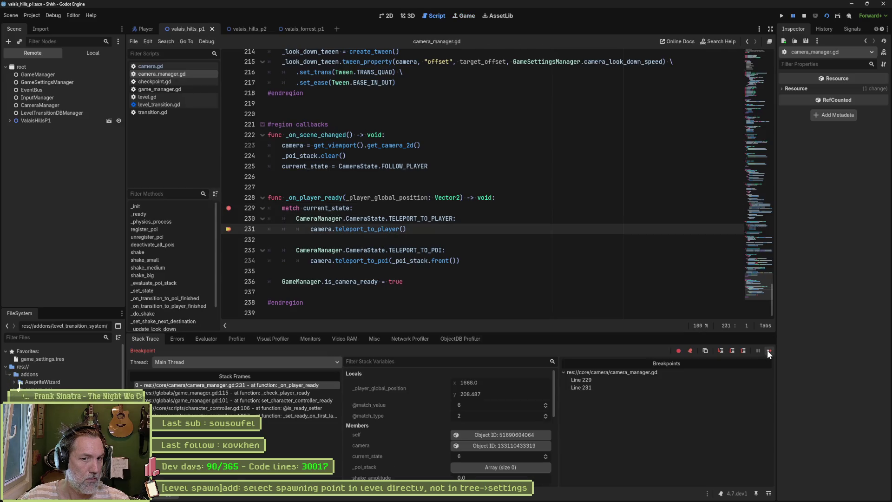
{"action": "left_click", "coordinate": [767, 350]}
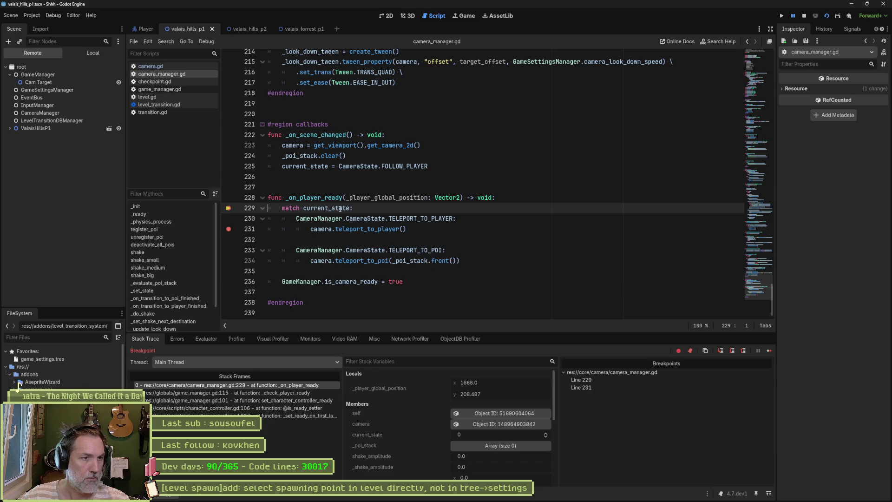
{"action": "mouse_move", "coordinate": [341, 209]}
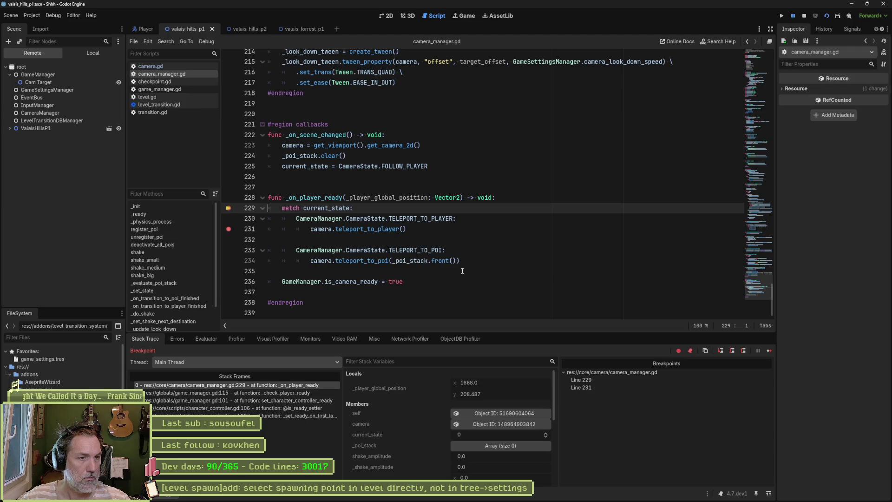
{"action": "double_click", "coordinate": [342, 207]}
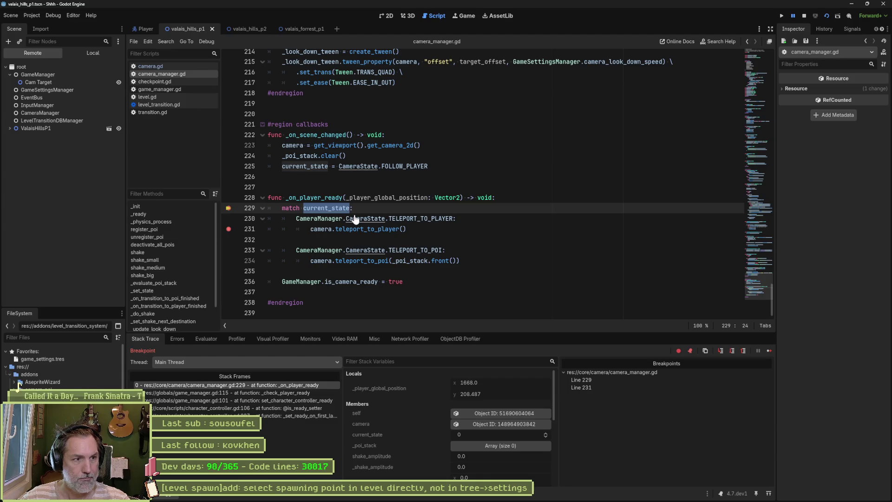
{"action": "left_click", "coordinate": [206, 338]}
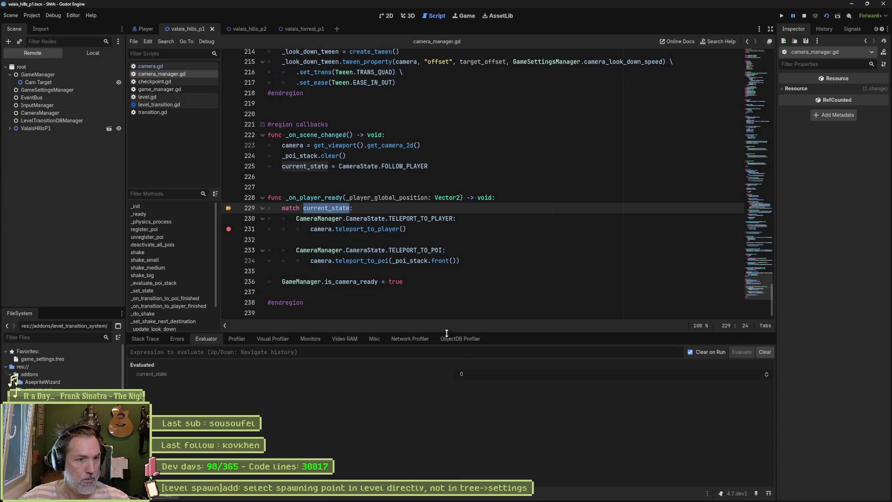
Check the CameraState enum definition, return to _on_player_ready, and stop the game
{"action": "left_click", "coordinate": [425, 218], "text": "ctrl"}
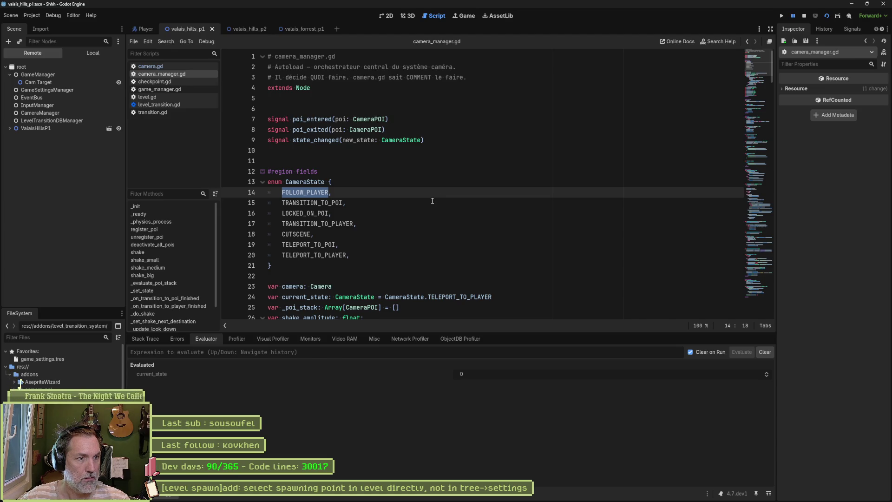
{"action": "key", "text": "alt+Left"}
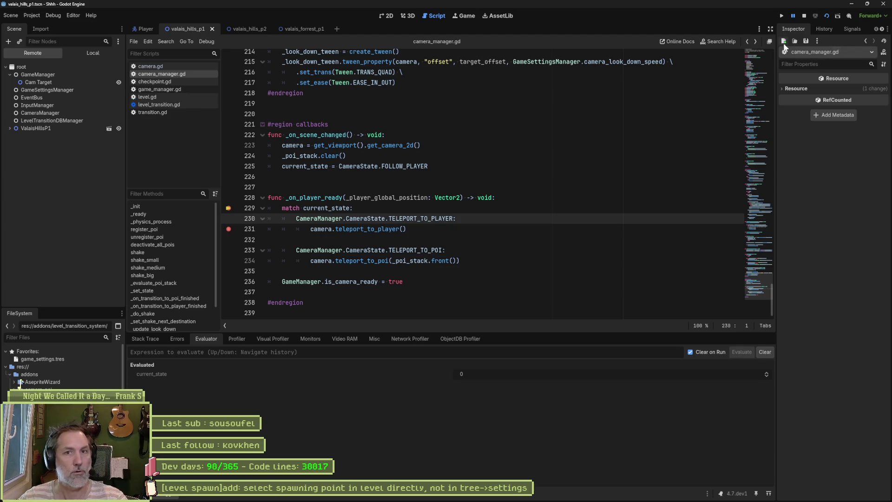
{"action": "left_click", "coordinate": [804, 16]}
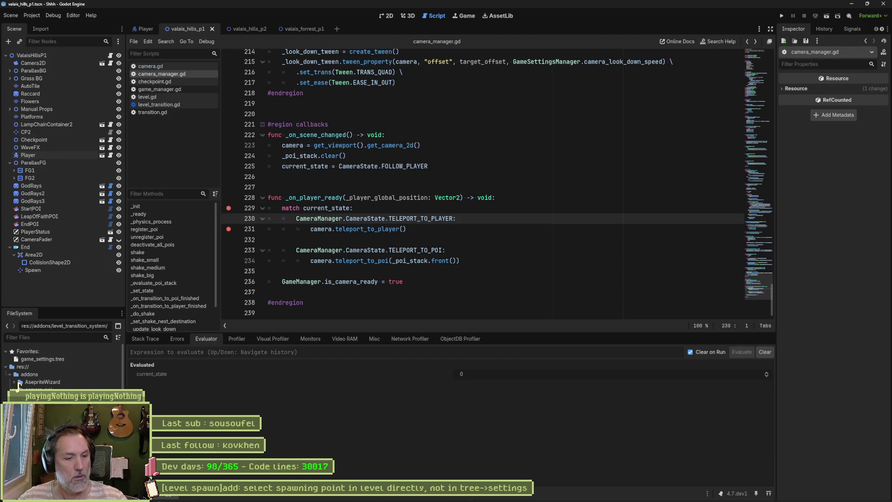
Create the camera death-state bug card atop Asana's In progress column, then minimize the browser
{"action": "mouse_move", "coordinate": [426, 498]}
{"action": "left_click", "coordinate": [483, 498]}
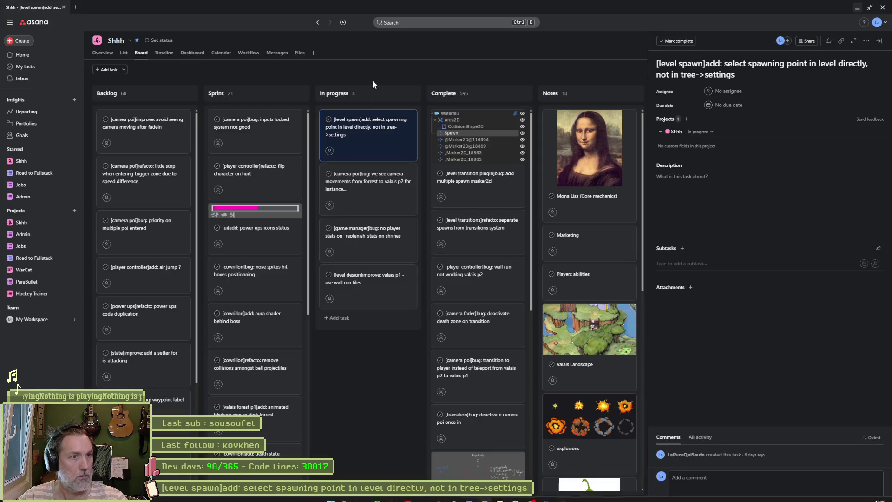
{"action": "left_click", "coordinate": [400, 94]}
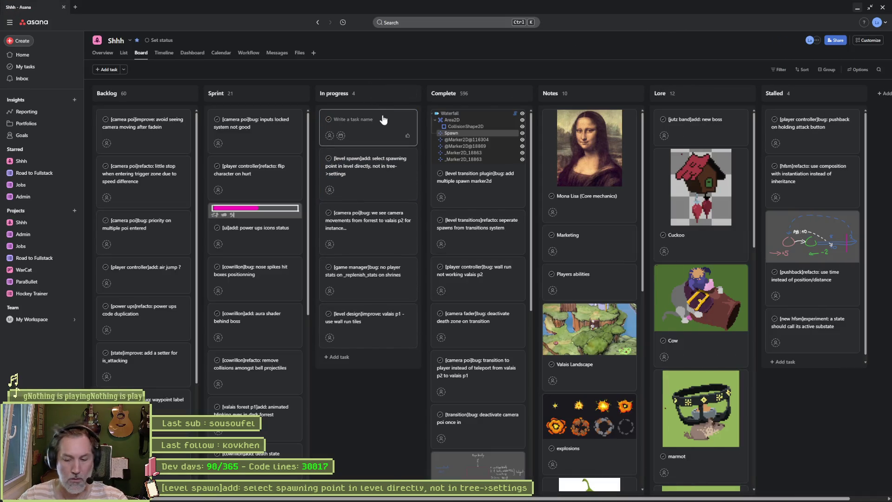
{"action": "type", "text": "[camera]bug: on death, camera s"}
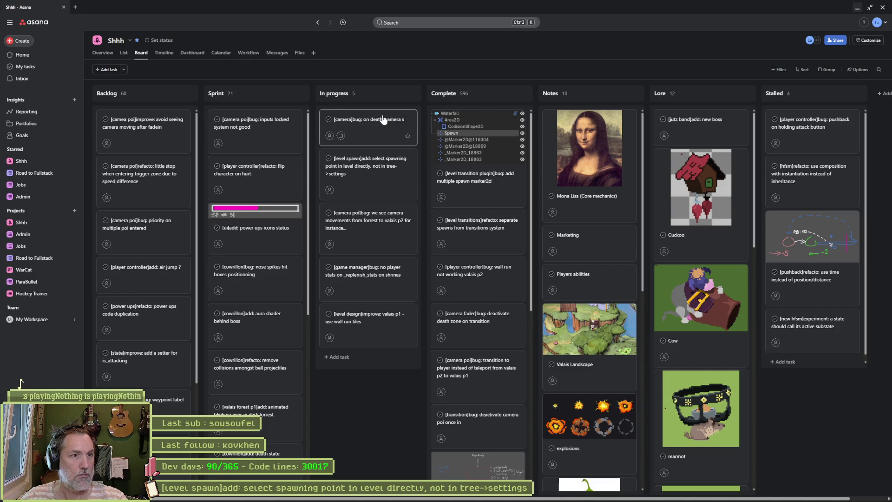
{"action": "type", "text": "tate should be"}
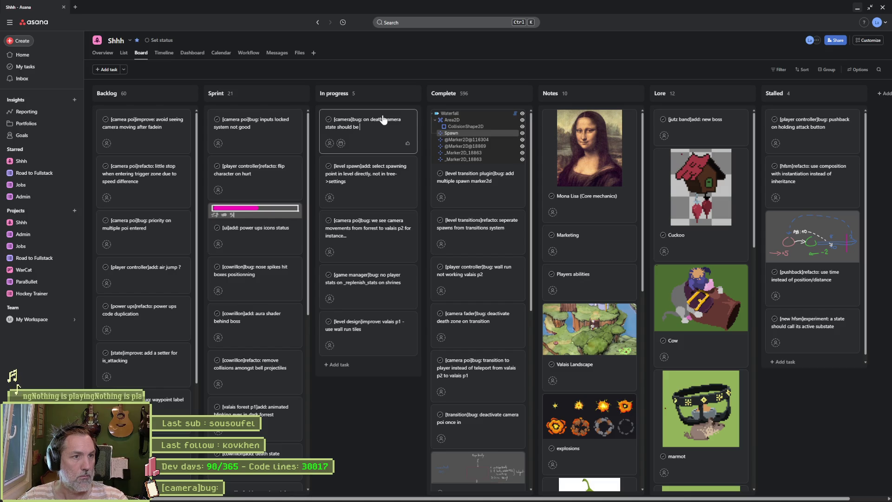
{"action": "type", "text": " TELEPORT, n"}
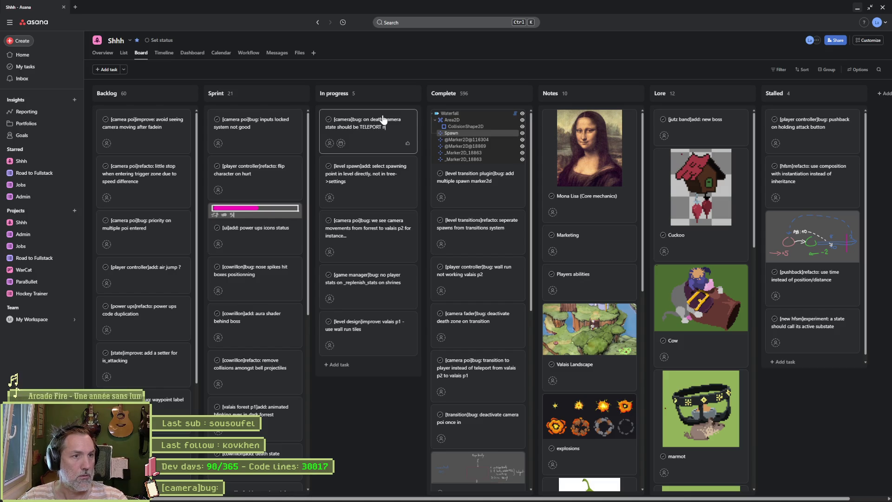
{"action": "type", "text": "follow"}
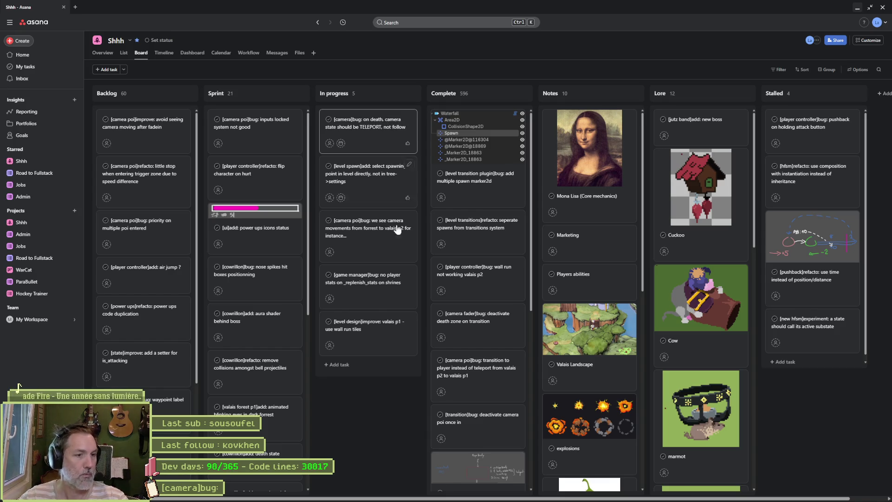
{"action": "left_click", "coordinate": [364, 403]}
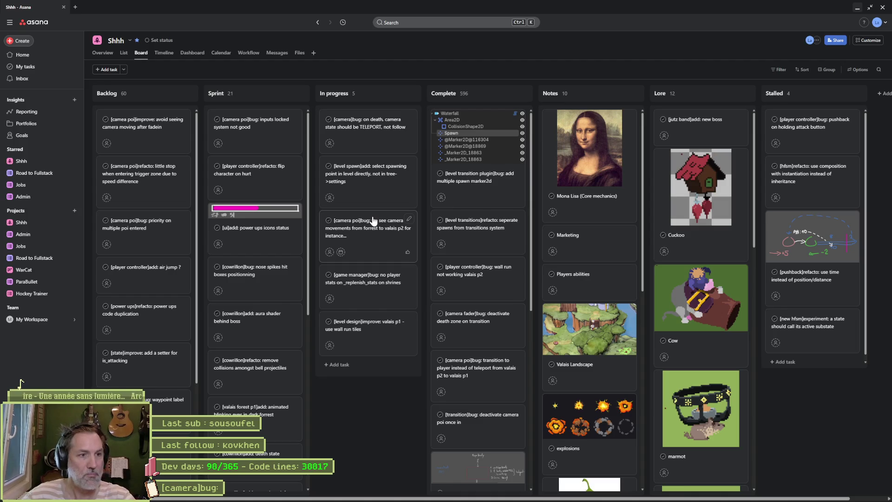
{"action": "left_click", "coordinate": [857, 8]}
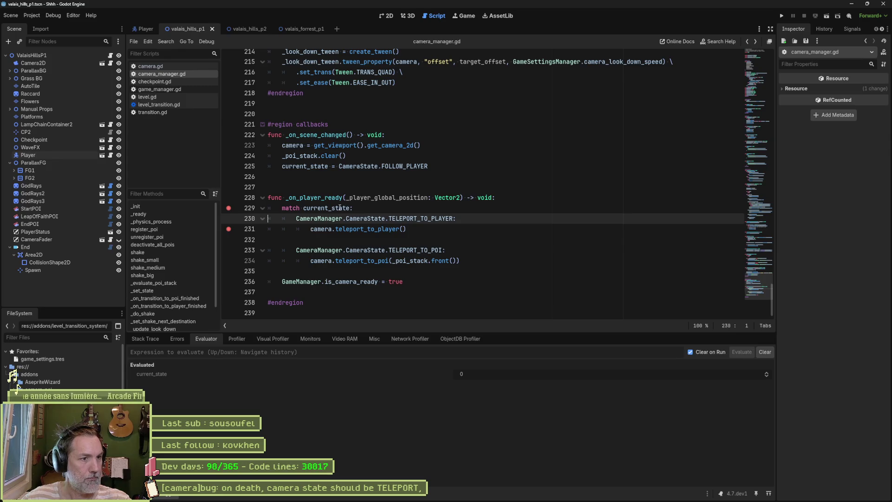
Remove the breakpoints on lines 229 and 231 and select CameraManager.CameraState.TELEPORT_TO_PLAYER on line 230
{"action": "left_click", "coordinate": [326, 219]}
{"action": "left_click", "coordinate": [228, 207]}
{"action": "left_click", "coordinate": [228, 228]}
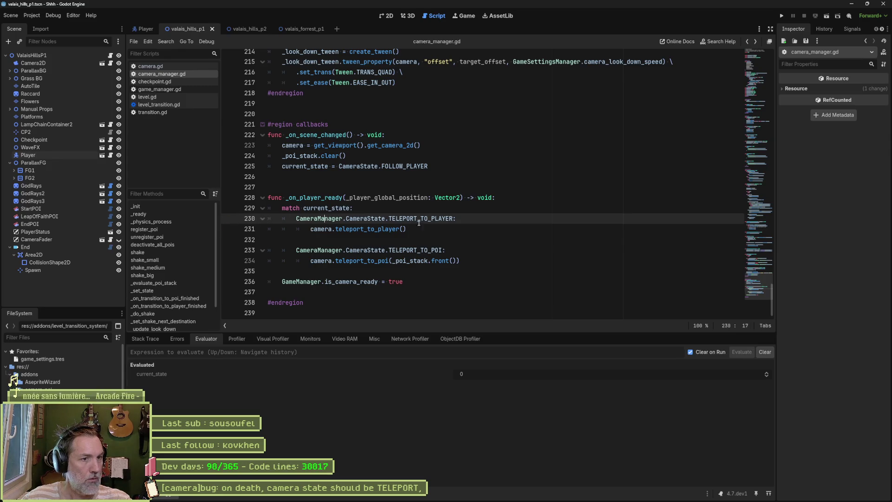
{"action": "left_click_drag", "start_coordinate": [454, 219], "coordinate": [294, 220]}
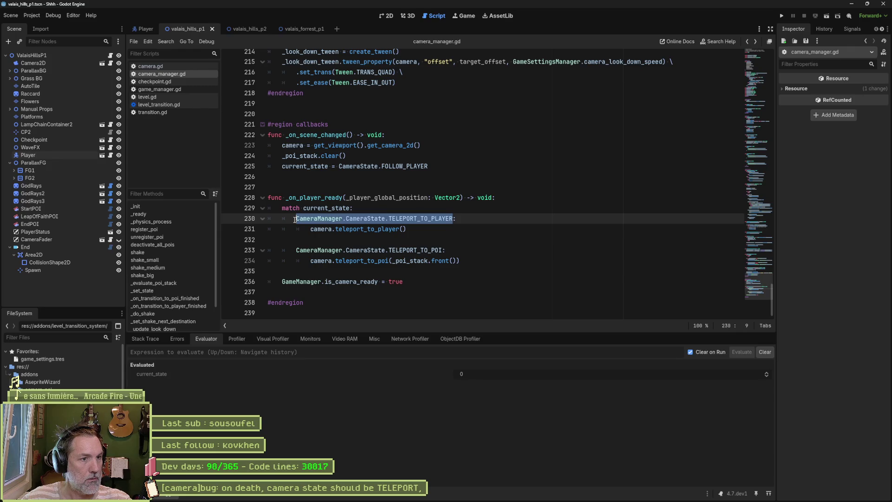
{"action": "mouse_move", "coordinate": [294, 220]}
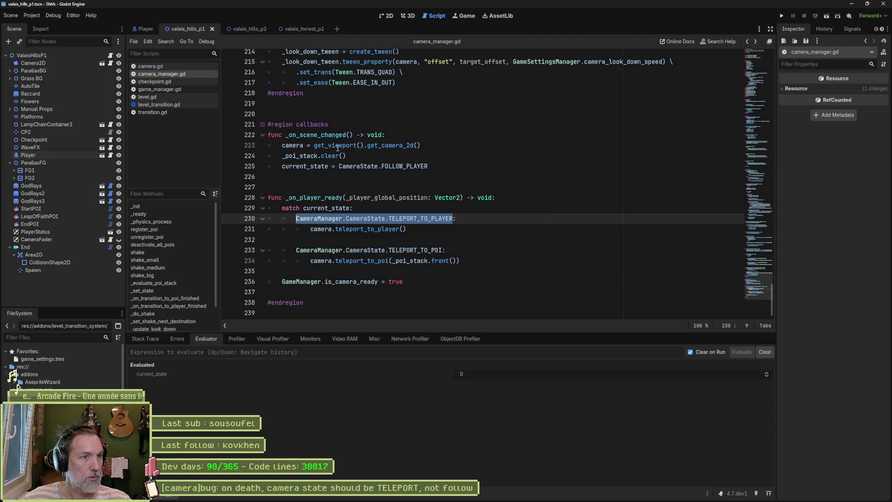
Search the whole project for _on_scene_changed and open its match in game_manager.gd
{"action": "double_click", "coordinate": [336, 138]}
{"action": "key", "text": "ctrl+shift+f"}
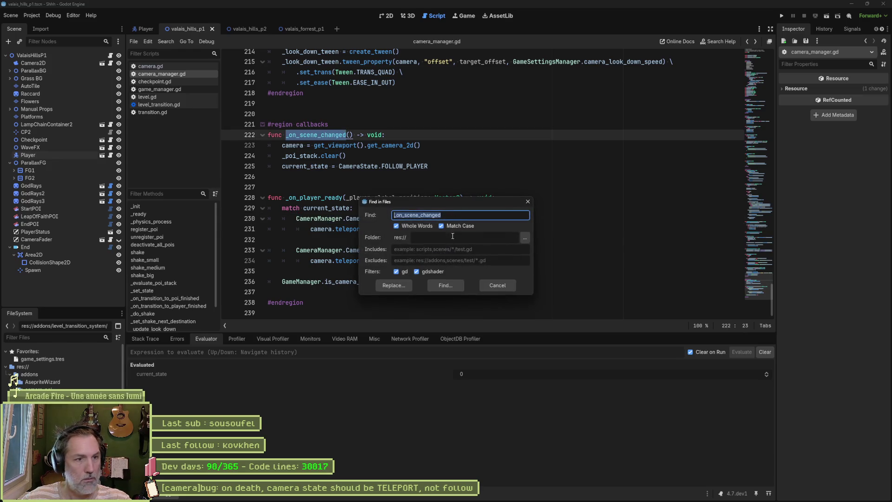
{"action": "key", "text": "Return"}
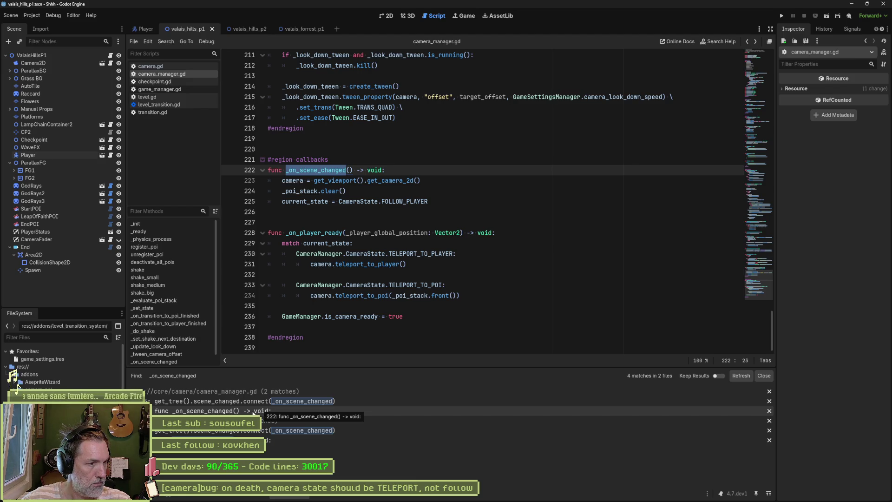
{"action": "left_click", "coordinate": [290, 439]}
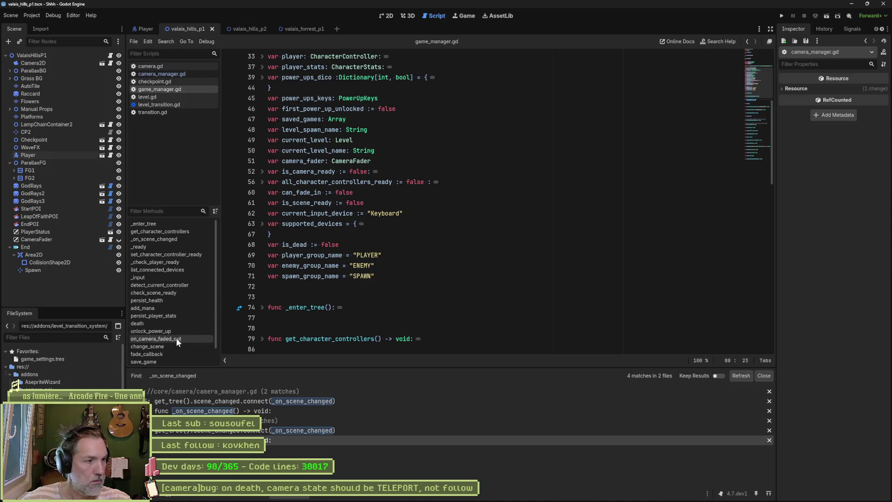
{"action": "scroll", "coordinate": [174, 341], "scroll_direction": "down", "scroll_amount": 1}
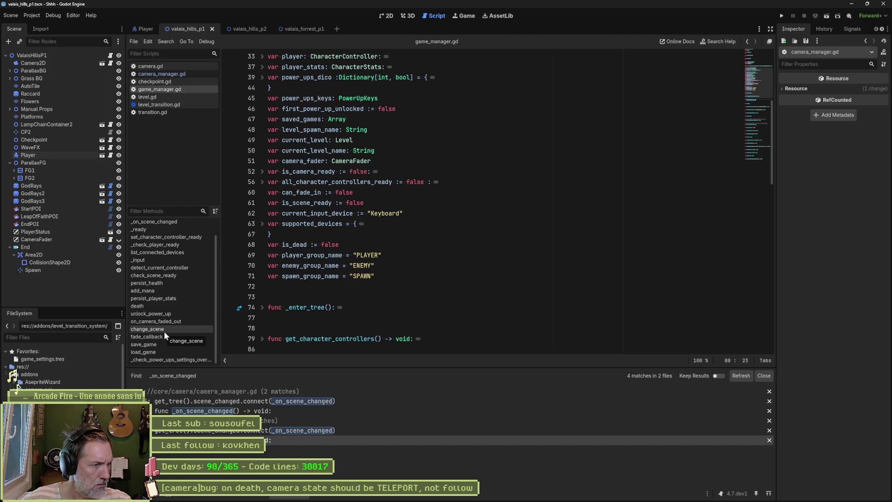
{"action": "scroll", "coordinate": [154, 253], "scroll_direction": "up", "scroll_amount": 2}
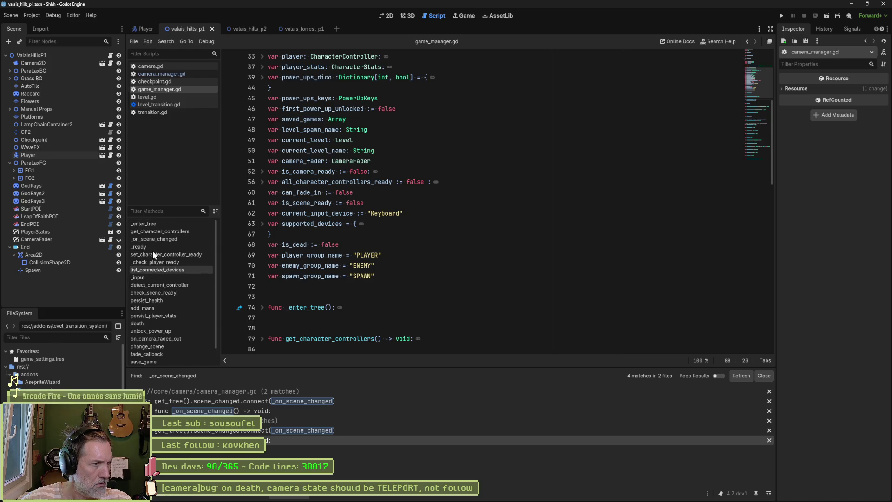
{"action": "scroll", "coordinate": [284, 277], "scroll_direction": "down", "scroll_amount": 10}
{"action": "left_click", "coordinate": [153, 346]}
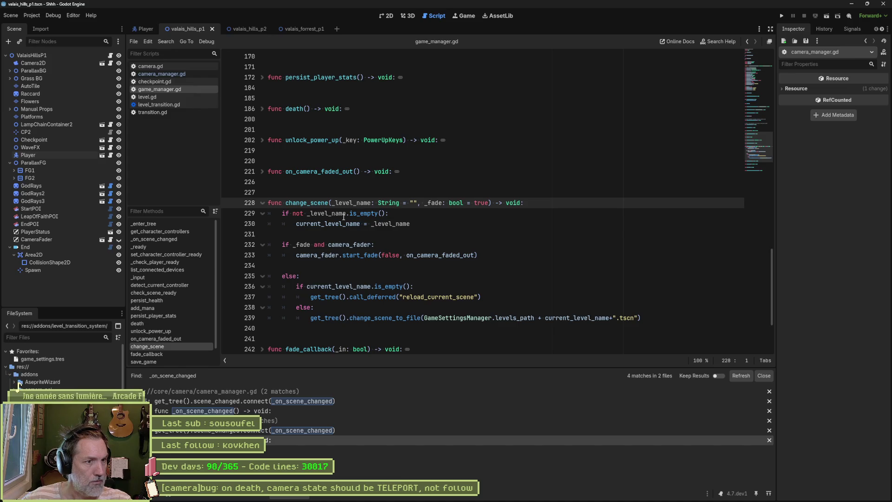
{"action": "left_click", "coordinate": [418, 223]}
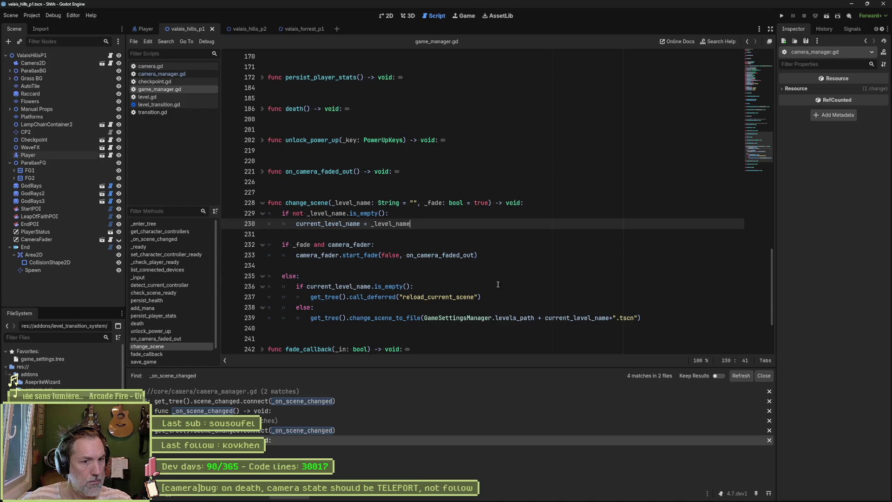
{"action": "mouse_move", "coordinate": [486, 314]}
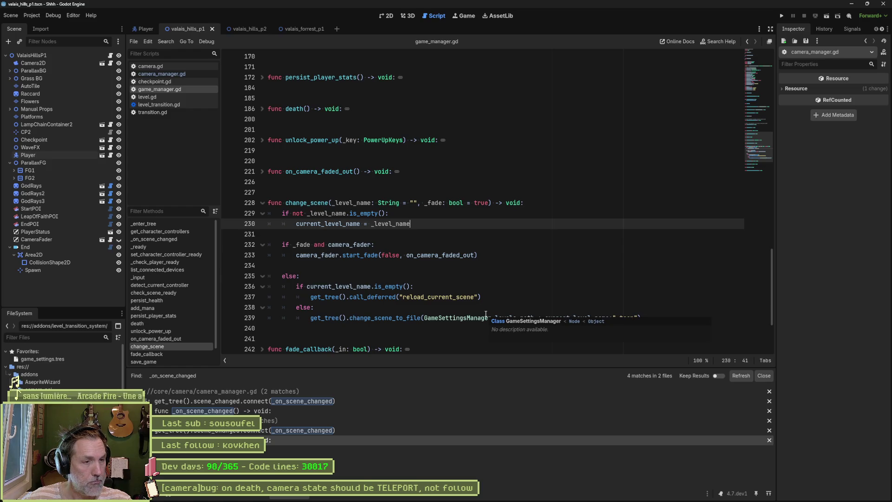
{"action": "left_click_drag", "start_coordinate": [333, 202], "coordinate": [403, 202]}
{"action": "key", "text": "shift+ctrl+Left"}
{"action": "key", "text": "shift+ctrl+Left"}
{"action": "key", "text": "shift+End"}
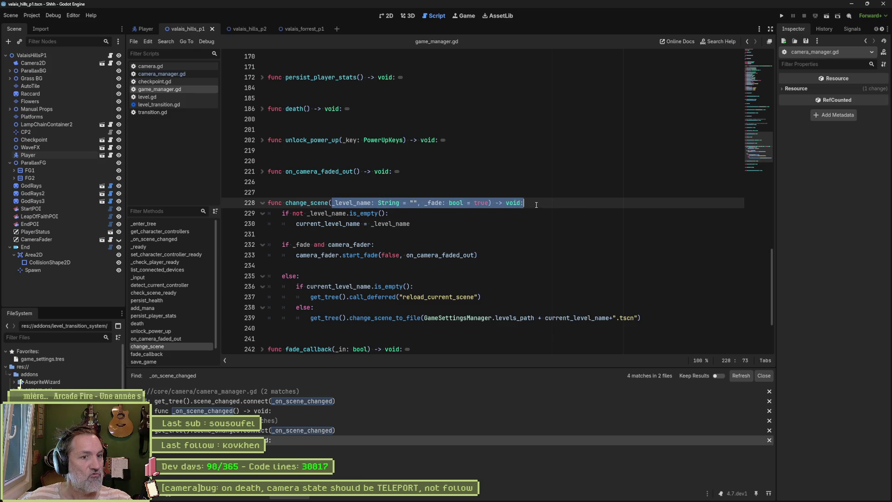
{"action": "key", "text": "Down"}
{"action": "key", "text": "Down"}
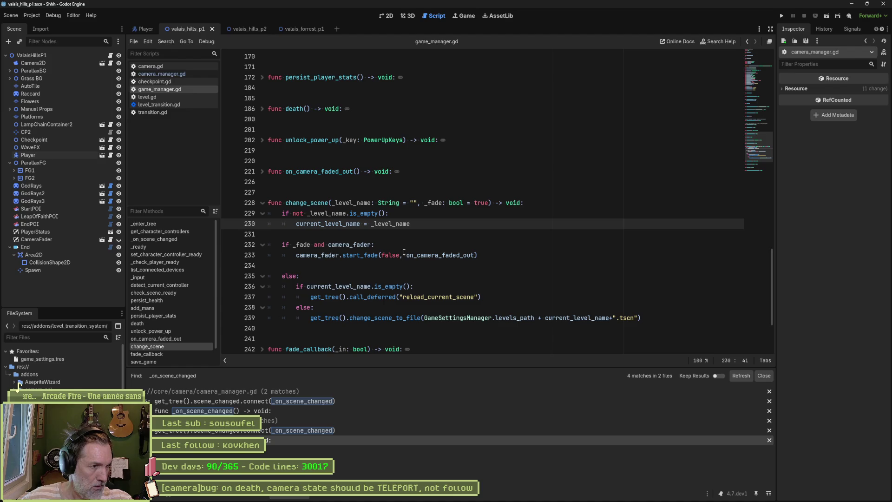
{"action": "mouse_move", "coordinate": [364, 248]}
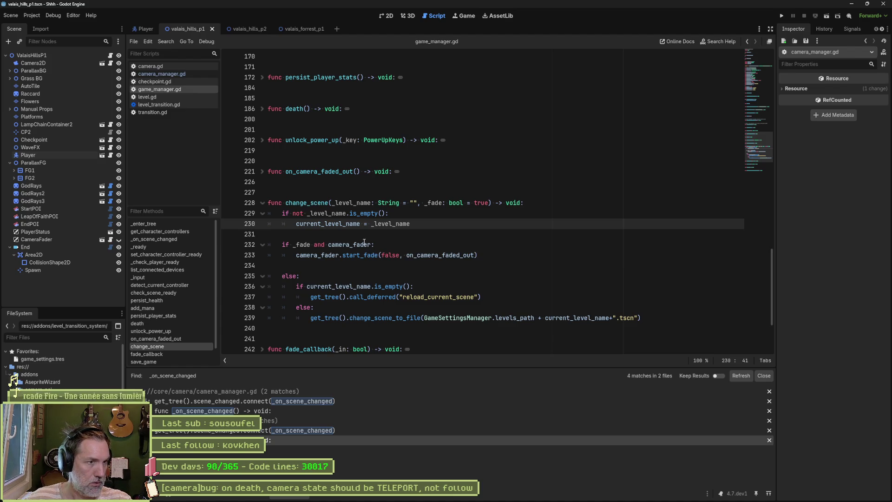
{"action": "left_click", "coordinate": [176, 344]}
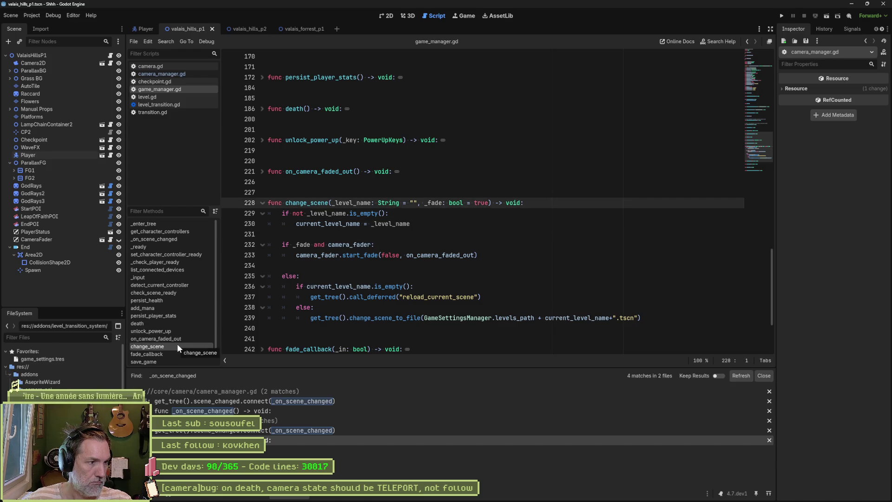
{"action": "scroll", "coordinate": [177, 344], "scroll_direction": "down", "scroll_amount": 1}
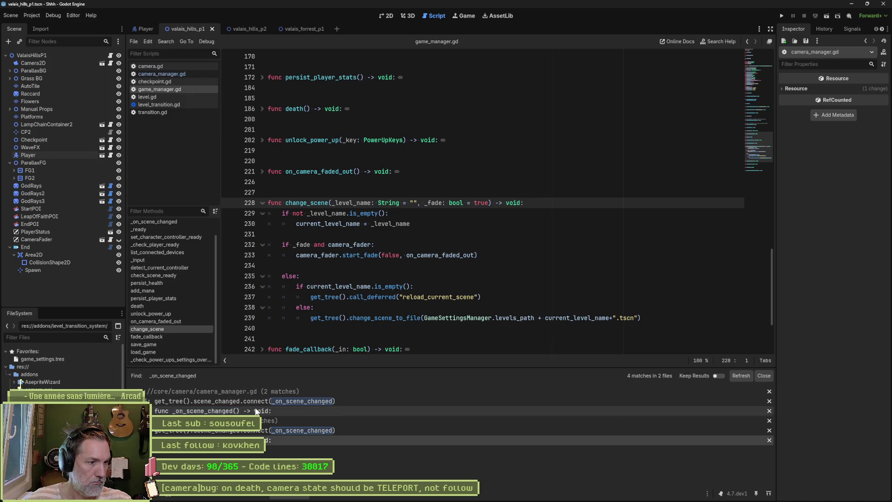
{"action": "left_click", "coordinate": [218, 411]}
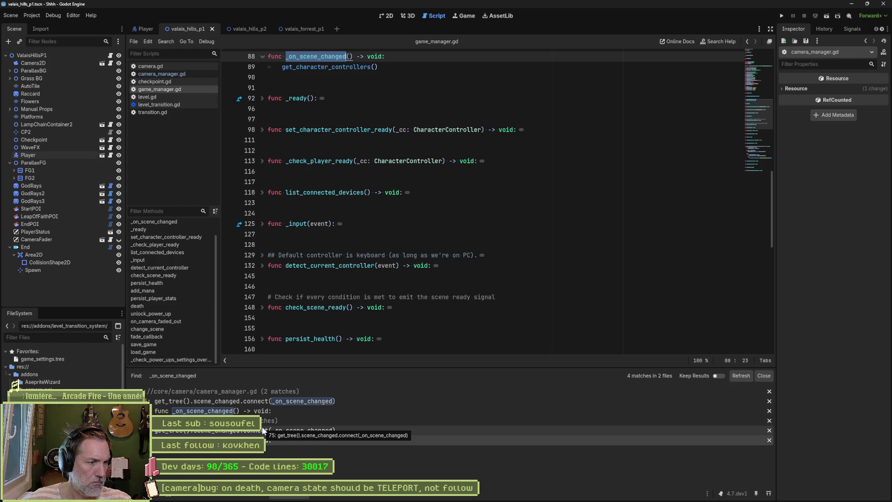
{"action": "left_click", "coordinate": [263, 430]}
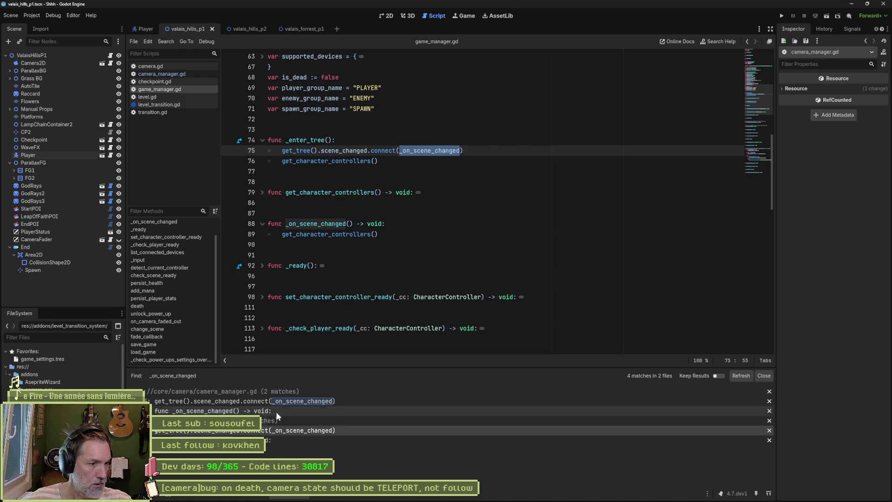
{"action": "left_click", "coordinate": [282, 436]}
{"action": "left_click", "coordinate": [281, 433]}
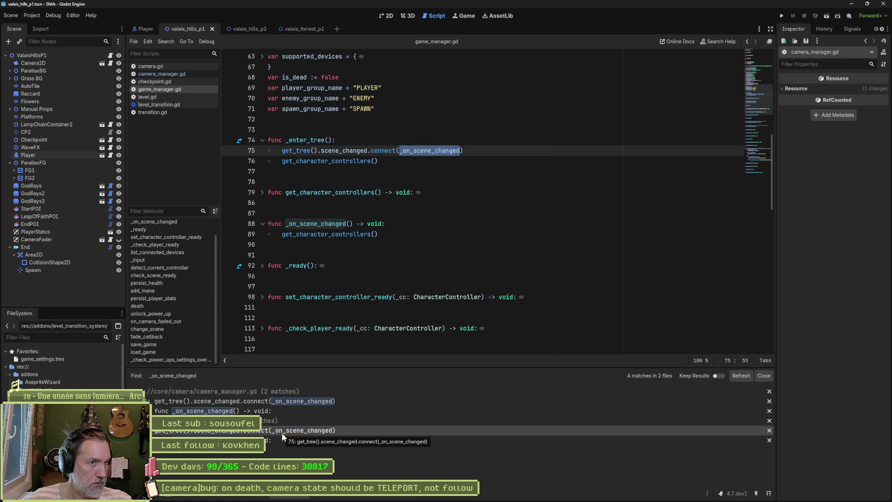
Open the _on_scene_changed connect call and callback in camera_manager.gd, examining FOLLOW_PLAYER on lines 224–225
{"action": "left_click", "coordinate": [296, 402]}
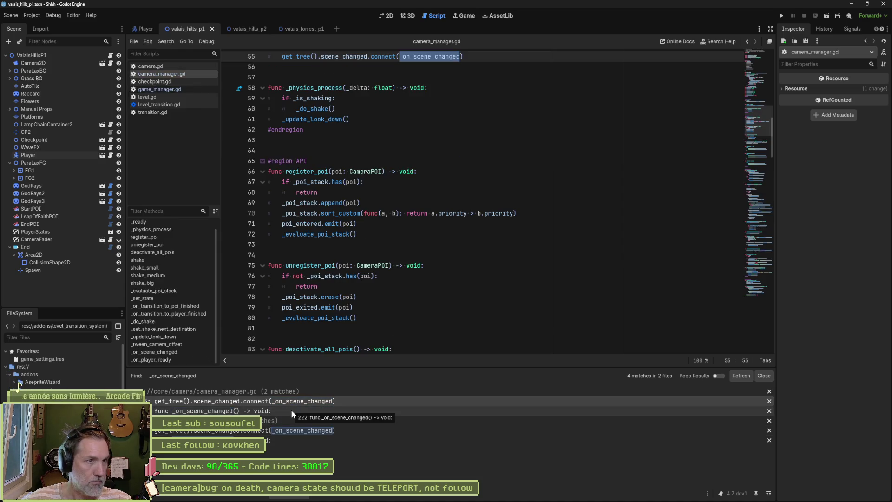
{"action": "left_click", "coordinate": [291, 409]}
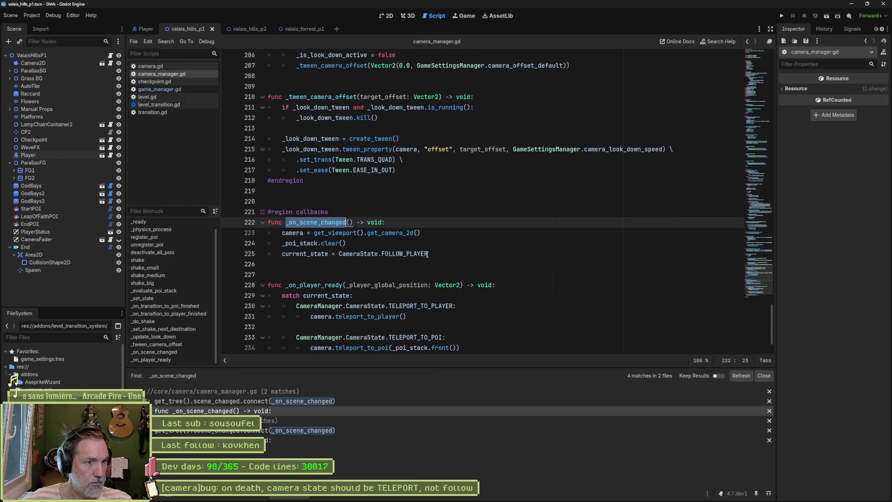
{"action": "left_click_drag", "start_coordinate": [428, 254], "coordinate": [285, 247]}
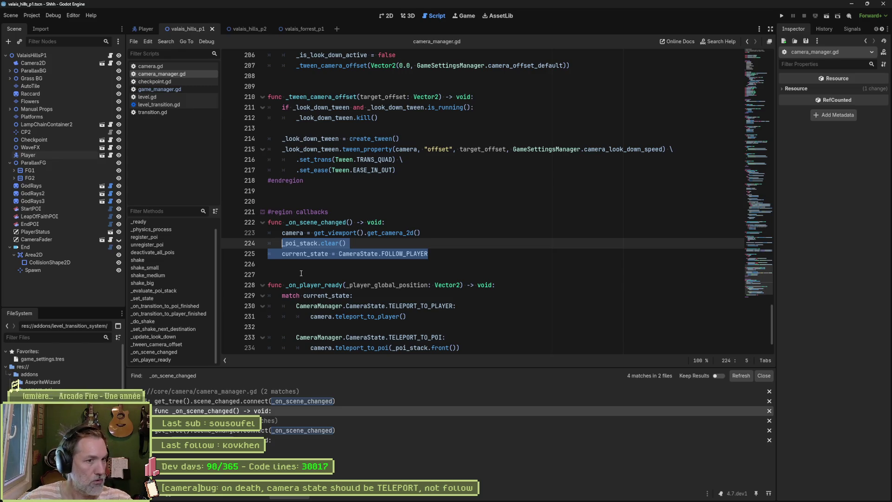
{"action": "double_click", "coordinate": [419, 253]}
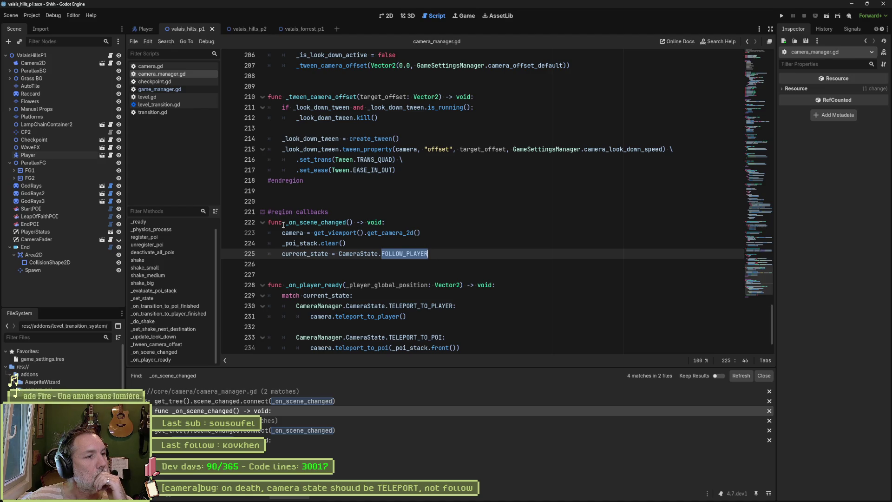
{"action": "scroll", "coordinate": [426, 236], "scroll_direction": "up", "scroll_amount": 3}
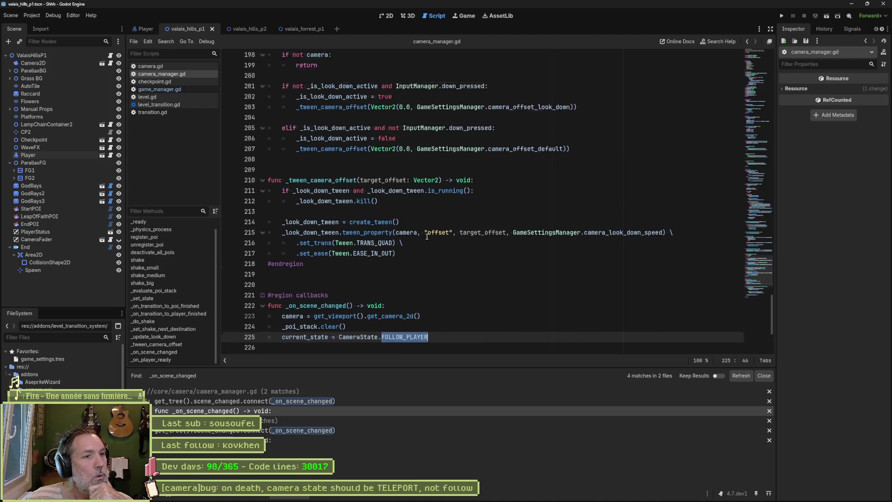
{"action": "scroll", "coordinate": [427, 236], "scroll_direction": "up", "scroll_amount": 3}
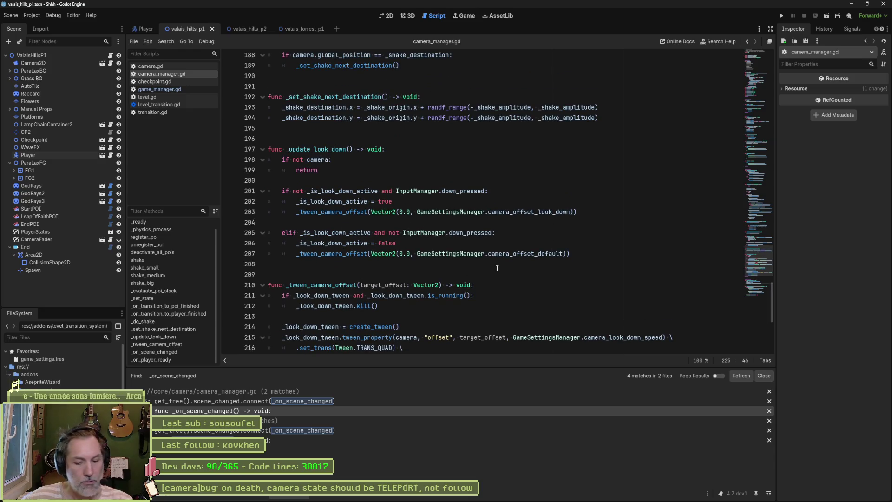
{"action": "scroll", "coordinate": [439, 260], "scroll_direction": "down", "scroll_amount": 5}
Fold all code regions, then visit _on_scene_changed and register_poi, collapsing unregister_poi
{"action": "key", "text": "ctrl+alt+f"}
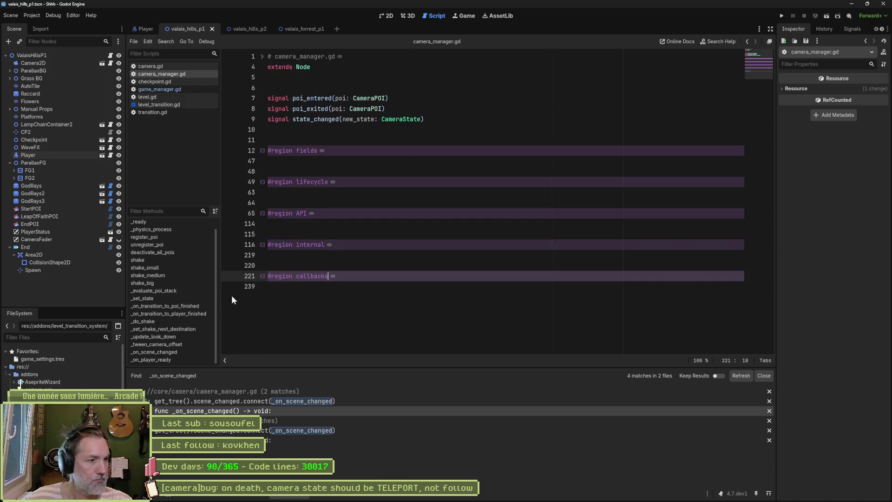
{"action": "left_click", "coordinate": [179, 352]}
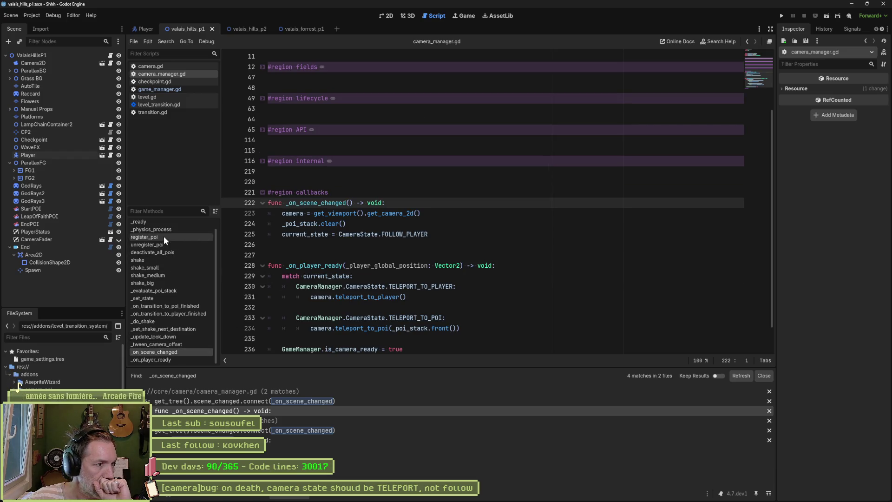
{"action": "scroll", "coordinate": [163, 236], "scroll_direction": "up", "scroll_amount": 1}
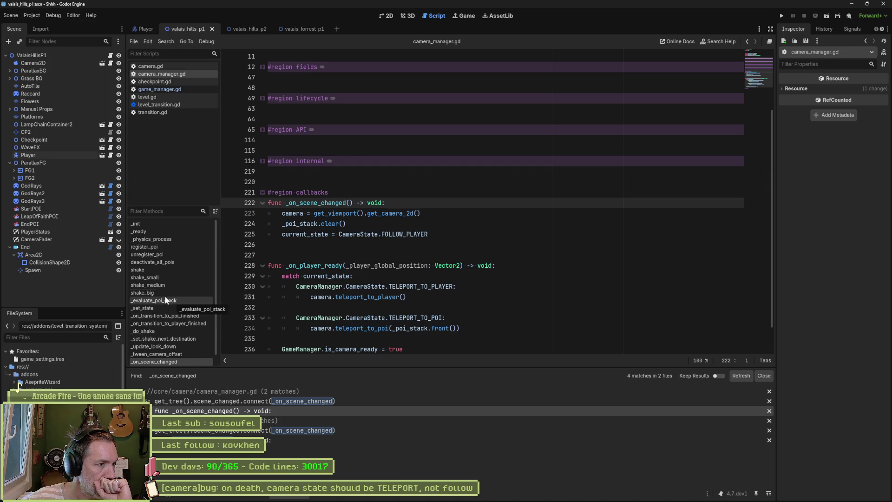
{"action": "left_click", "coordinate": [155, 247]}
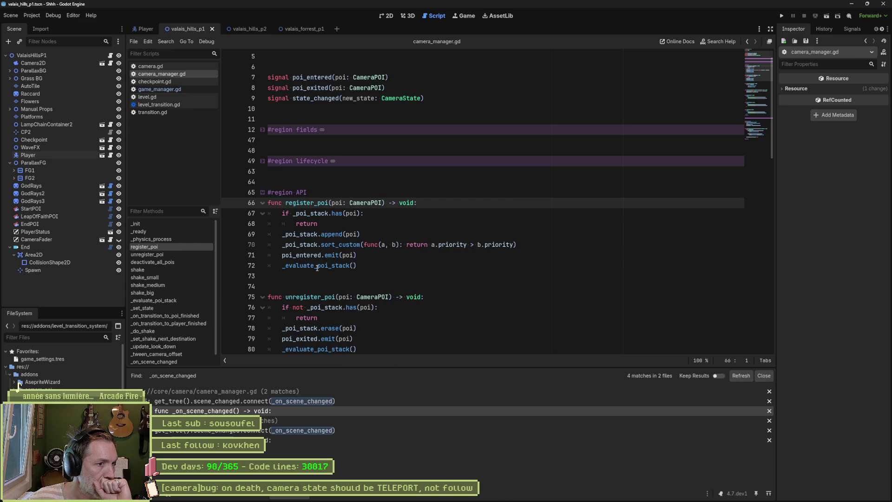
{"action": "left_click", "coordinate": [262, 296]}
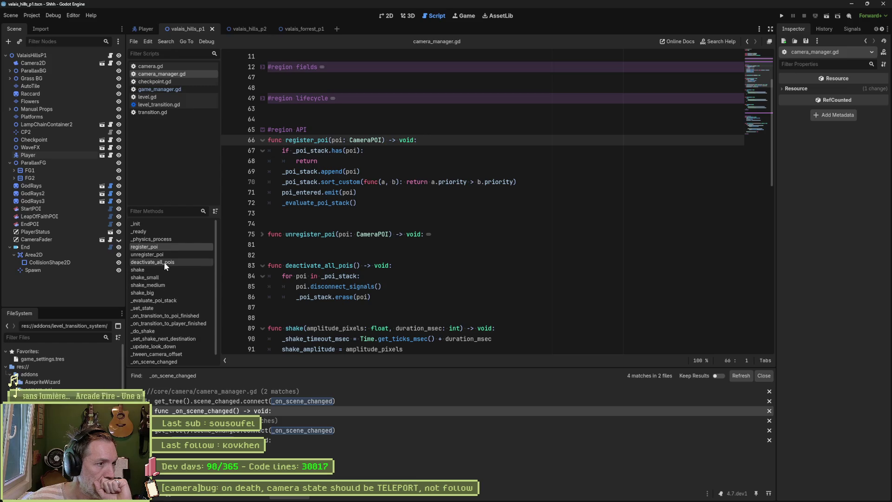
Review _evaluate_poi_stack's is_empty check and is_ready on line 124, then open game_manager.gd
{"action": "left_click", "coordinate": [163, 300]}
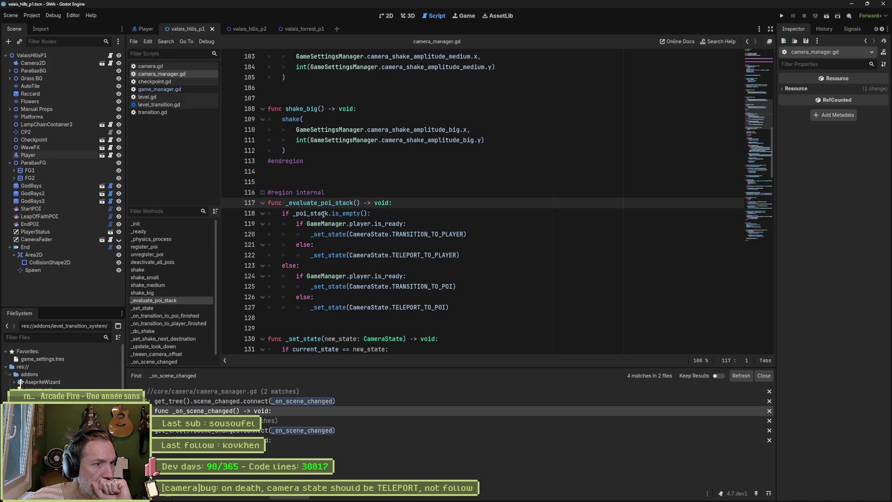
{"action": "left_click_drag", "start_coordinate": [294, 213], "coordinate": [365, 213]}
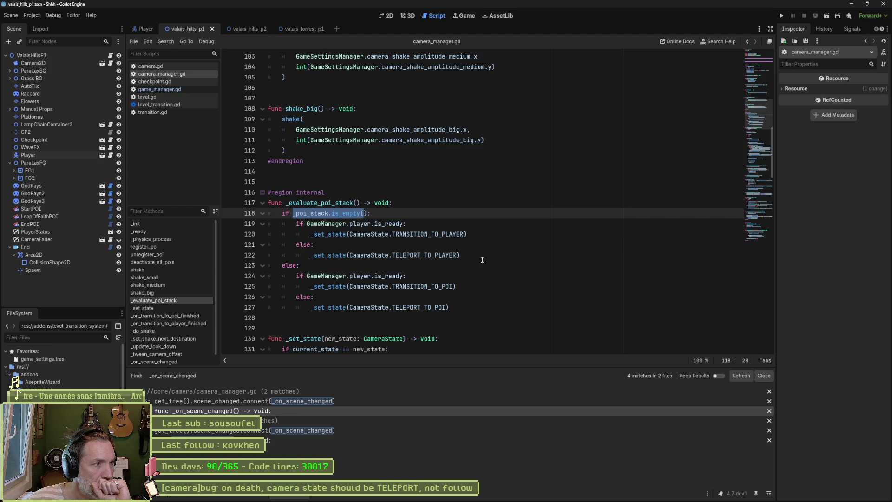
{"action": "double_click", "coordinate": [387, 276]}
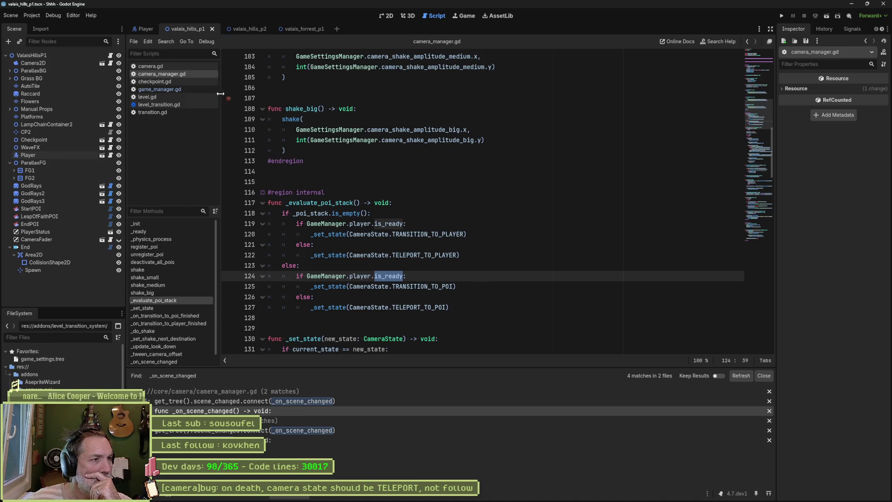
{"action": "left_click", "coordinate": [205, 89]}
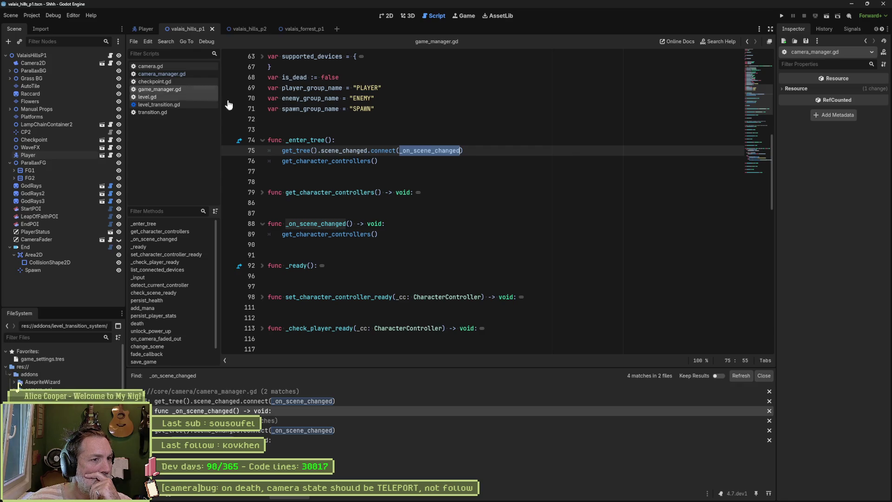
Scroll through game_manager.gd, level.gd and camera.gd, then return to camera_manager.gd's _set_state
{"action": "scroll", "coordinate": [503, 254], "scroll_direction": "down", "scroll_amount": 2}
{"action": "scroll", "coordinate": [503, 254], "scroll_direction": "down", "scroll_amount": 15}
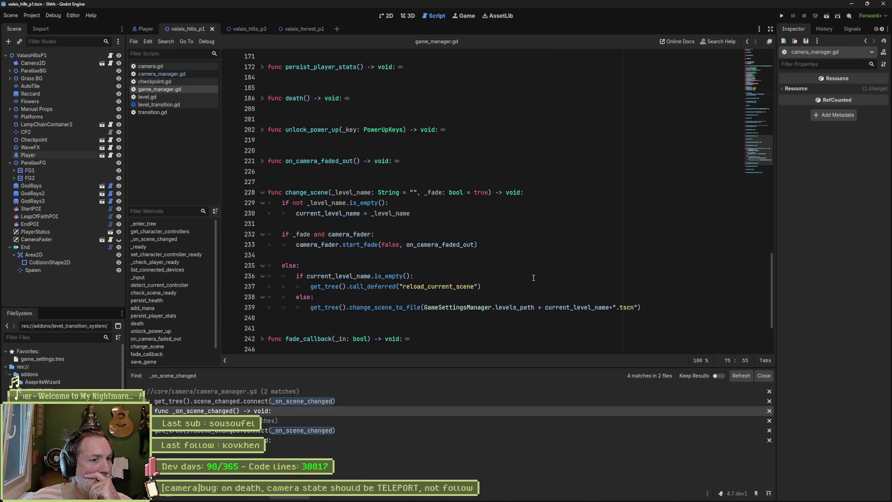
{"action": "scroll", "coordinate": [533, 278], "scroll_direction": "down", "scroll_amount": 3}
{"action": "scroll", "coordinate": [534, 277], "scroll_direction": "up", "scroll_amount": 2}
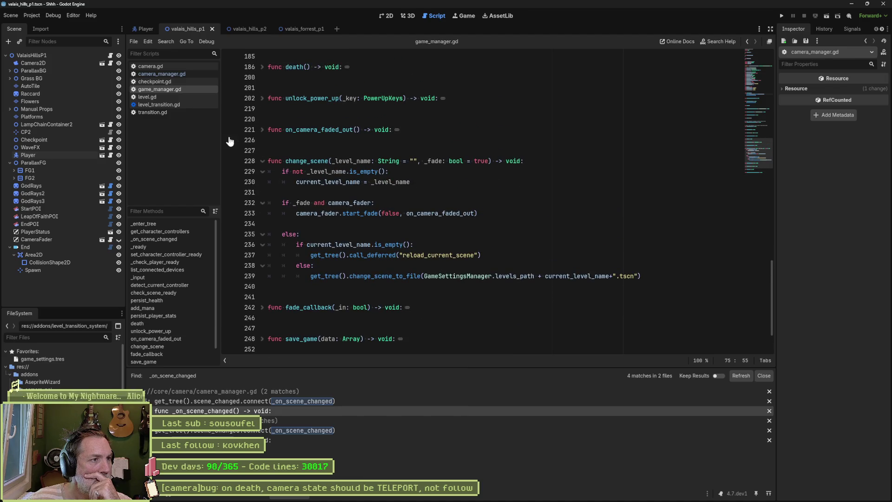
{"action": "left_click", "coordinate": [160, 96]}
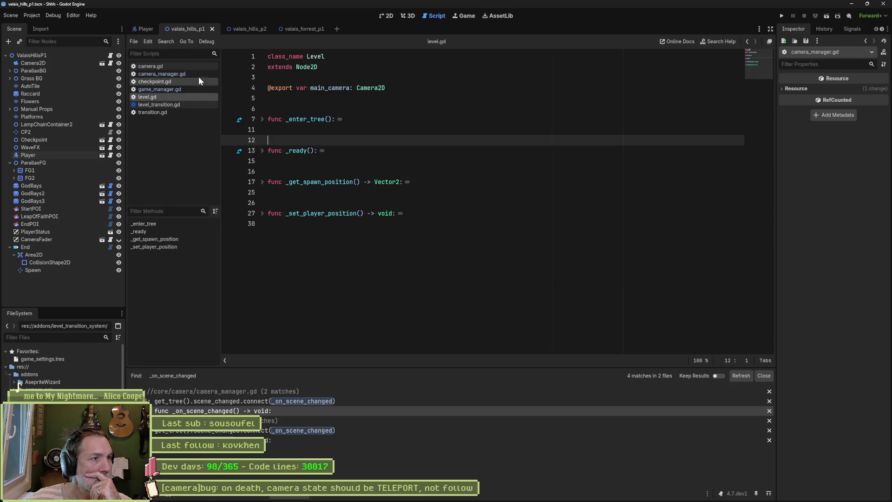
{"action": "left_click", "coordinate": [187, 66]}
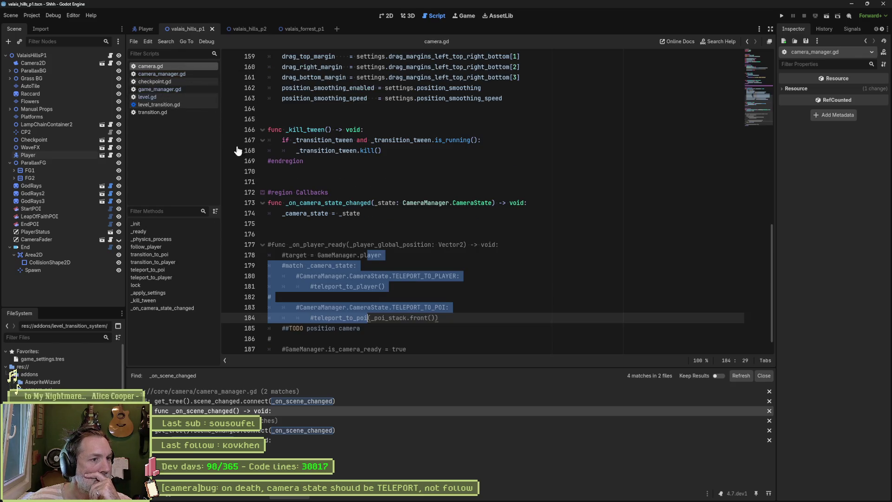
{"action": "scroll", "coordinate": [485, 235], "scroll_direction": "down", "scroll_amount": 1}
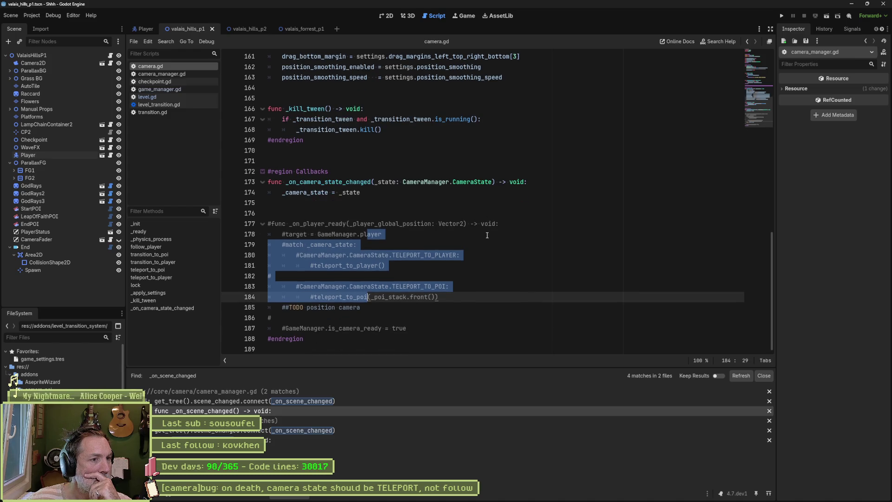
{"action": "left_click", "coordinate": [179, 74]}
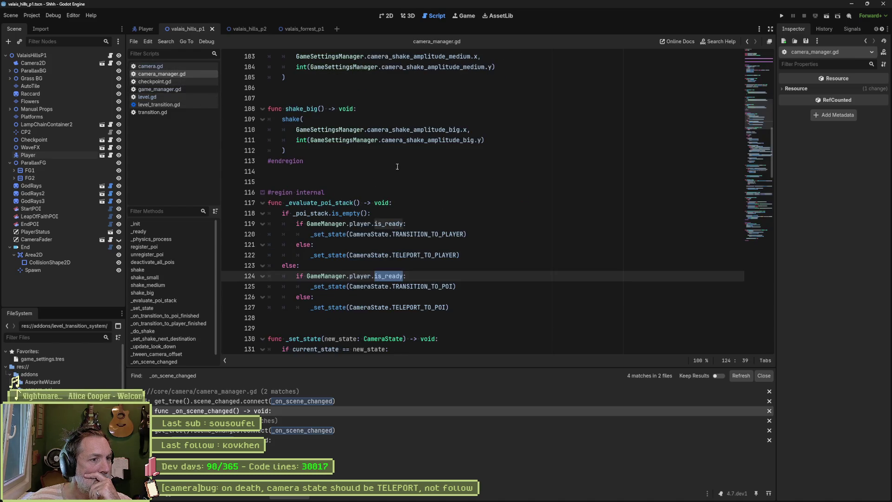
{"action": "scroll", "coordinate": [422, 215], "scroll_direction": "down", "scroll_amount": 5}
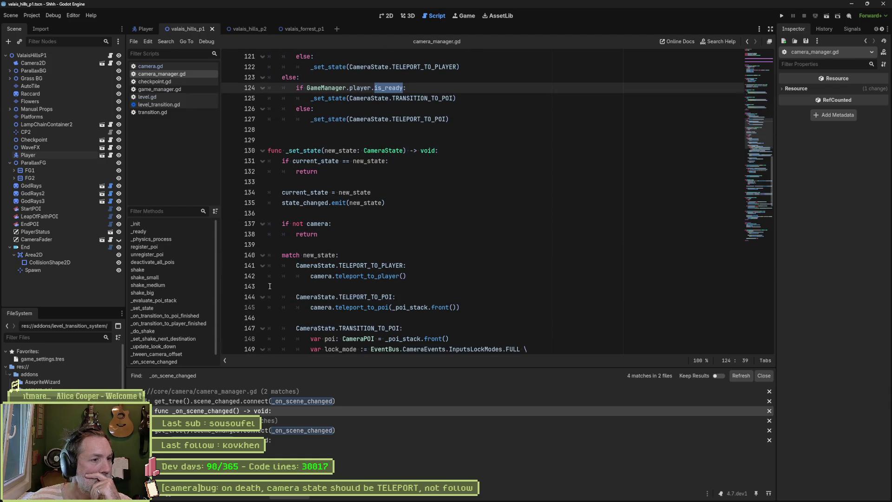
{"action": "scroll", "coordinate": [183, 341], "scroll_direction": "down", "scroll_amount": 1}
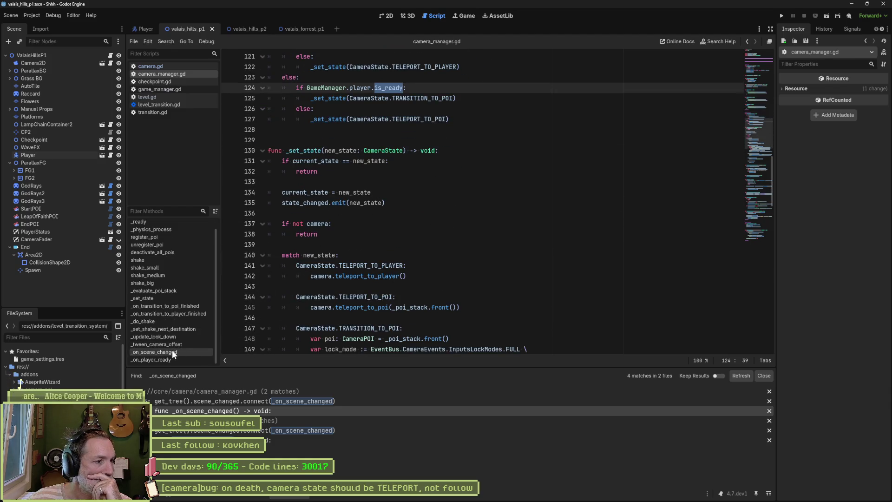
Comment out line 225's current_state reset in _on_scene_changed and save camera_manager.gd
{"action": "left_click", "coordinate": [174, 351]}
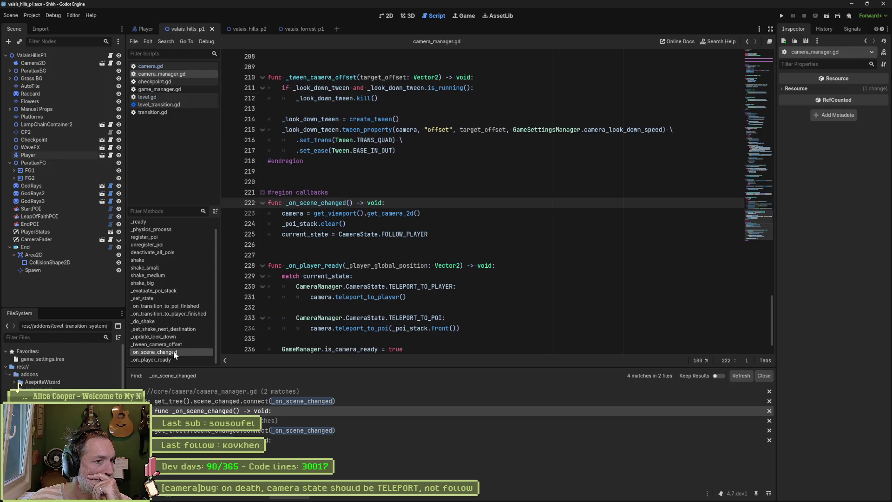
{"action": "mouse_move", "coordinate": [445, 234]}
{"action": "left_mouse_down"}
{"action": "mouse_move", "coordinate": [448, 216]}
{"action": "mouse_move", "coordinate": [450, 225]}
{"action": "left_mouse_up"}
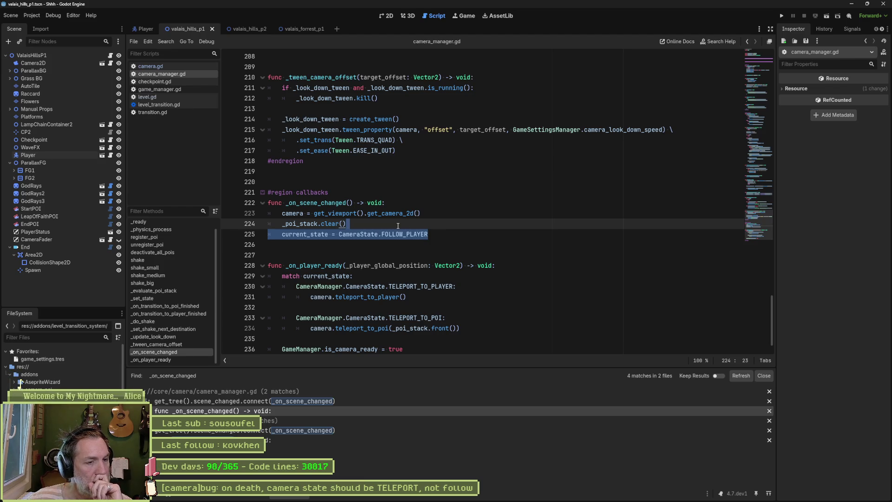
{"action": "key", "text": "Down"}
{"action": "key", "text": "End"}
{"action": "key", "text": "ctrl+shift+Left"}
{"action": "key", "text": "ctrl+shift+Left"}
{"action": "key", "text": "ctrl+shift+Left"}
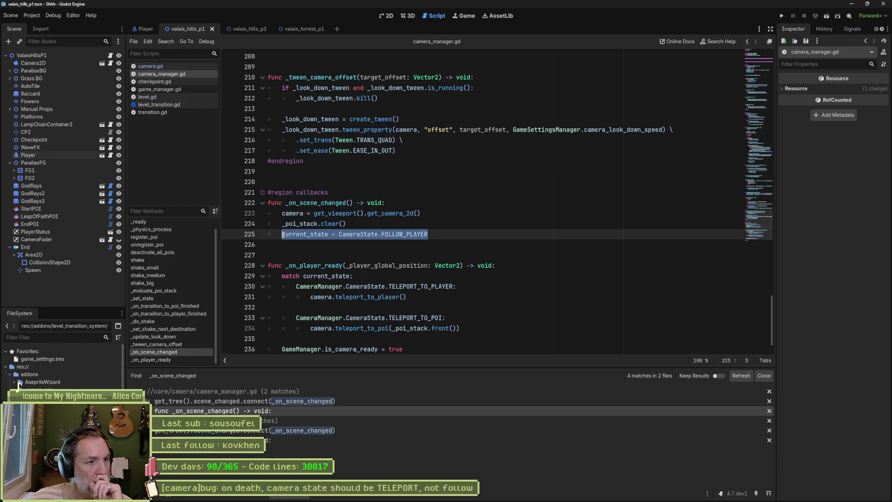
{"action": "key", "text": "Left"}
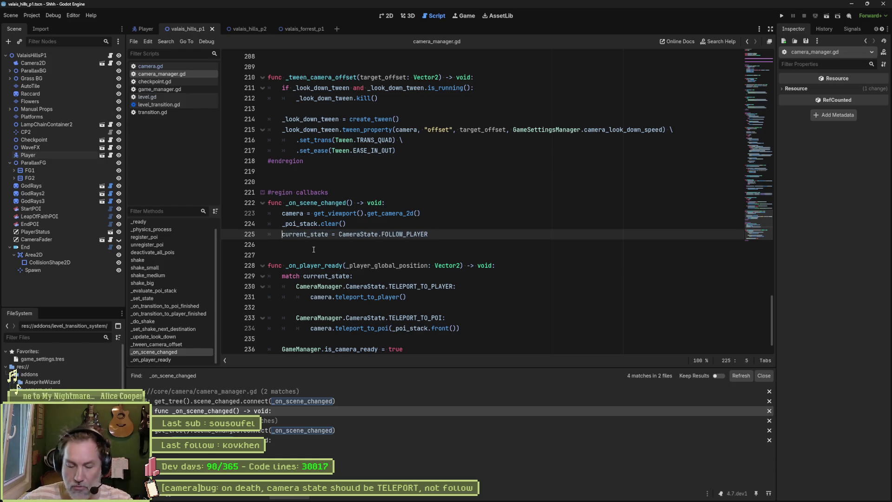
{"action": "type", "text": "#"}
{"action": "key", "text": "shift+End"}
{"action": "key", "text": "ctrl+c"}
{"action": "key", "text": "ctrl+s"}
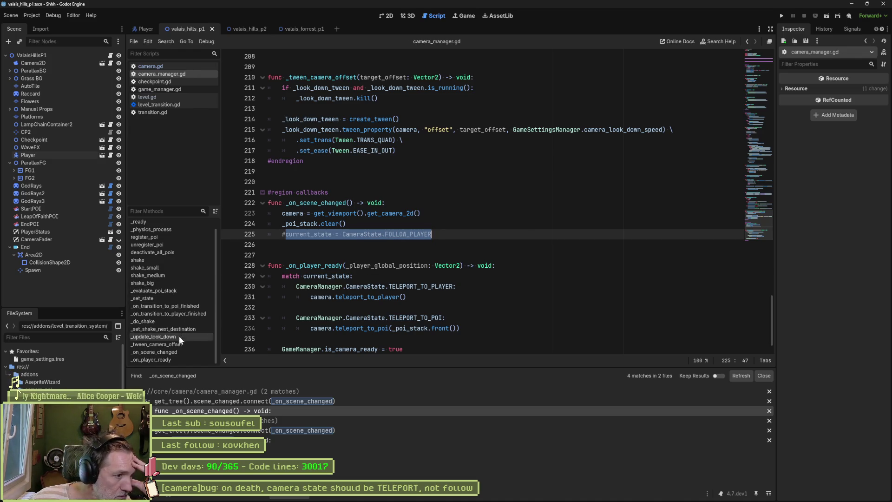
Switch the script editor to camera.gd
{"action": "scroll", "coordinate": [146, 279], "scroll_direction": "up", "scroll_amount": 1}
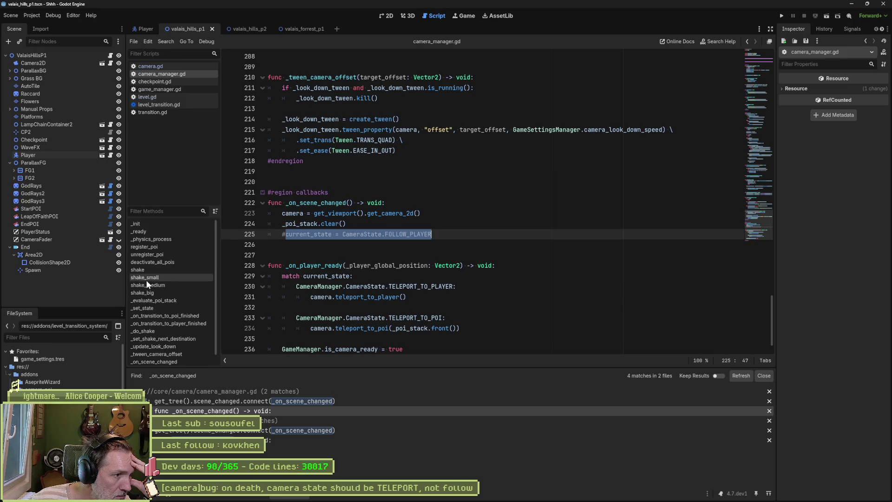
{"action": "scroll", "coordinate": [158, 292], "scroll_direction": "down", "scroll_amount": 1}
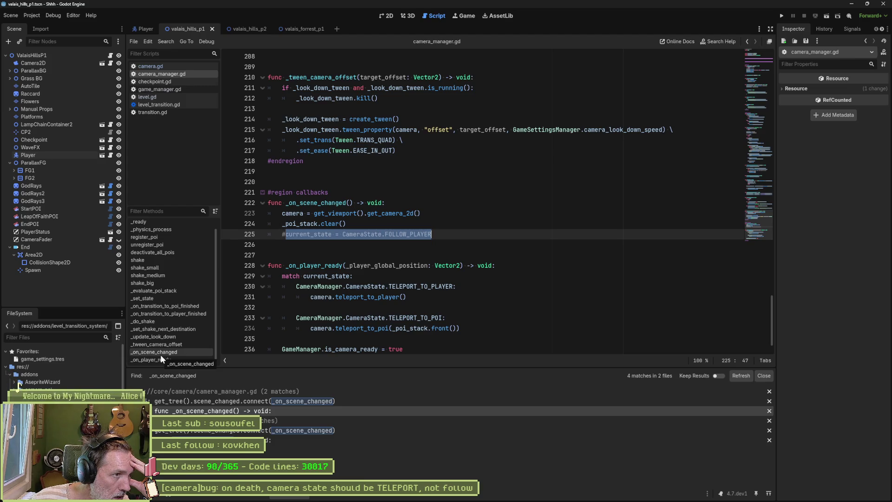
{"action": "left_click", "coordinate": [160, 67]}
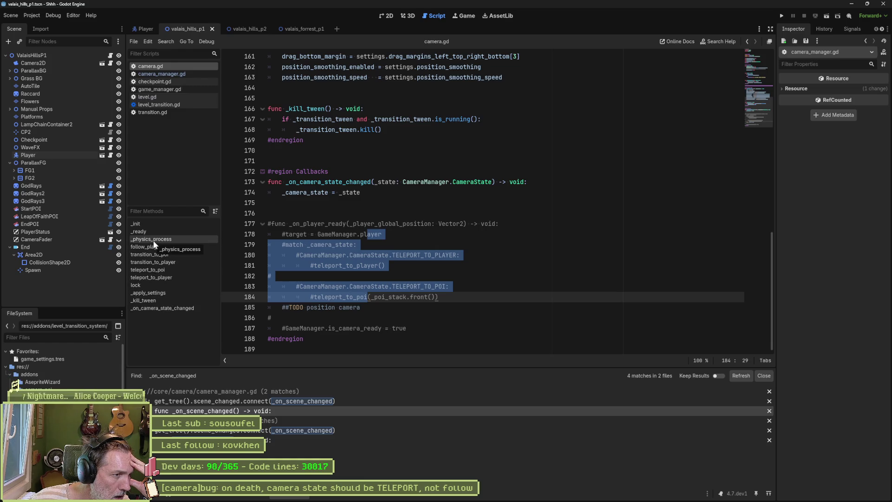
In game_manager.gd, review change_scene around line 230, then move to death() near line 194
{"action": "left_click", "coordinate": [164, 89]}
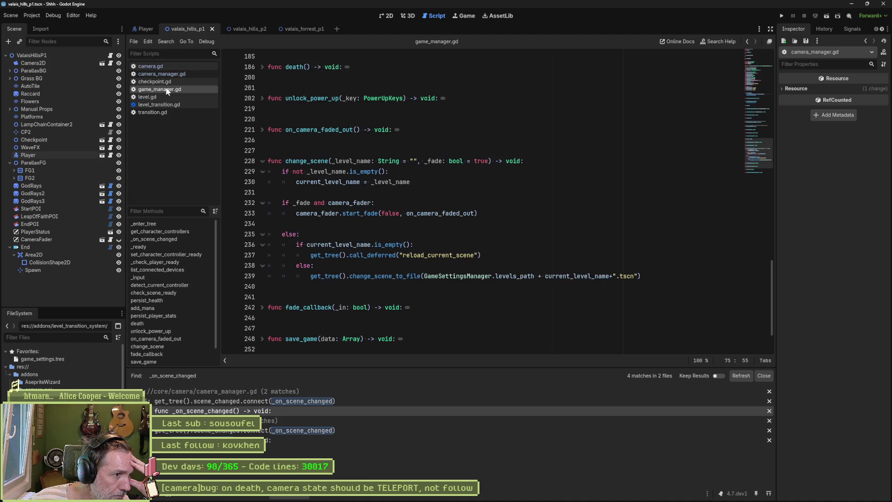
{"action": "left_click", "coordinate": [161, 346]}
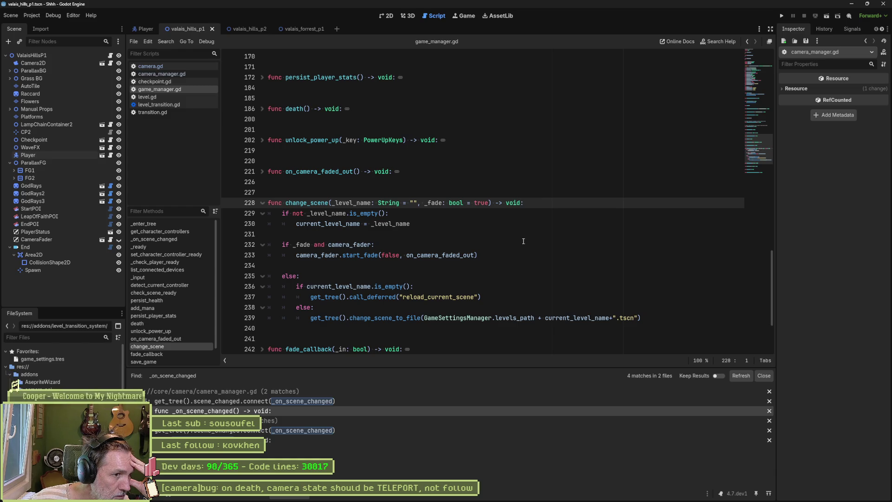
{"action": "left_click", "coordinate": [418, 223]}
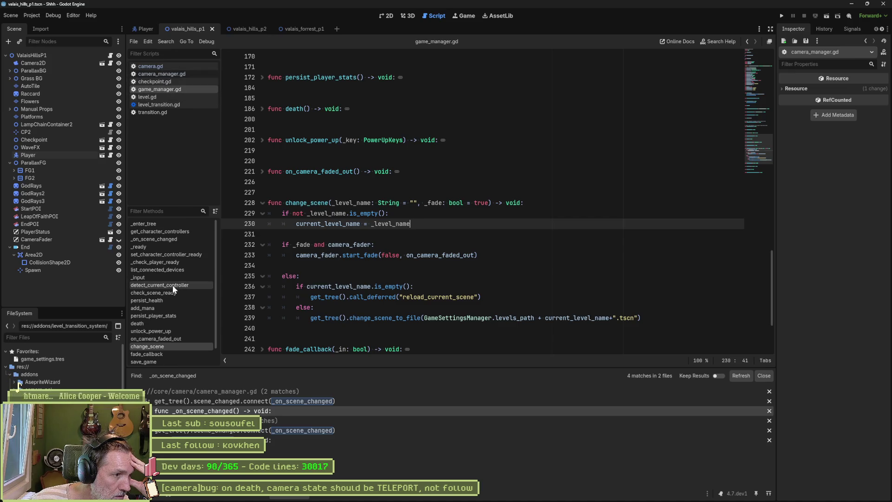
{"action": "left_click", "coordinate": [172, 322]}
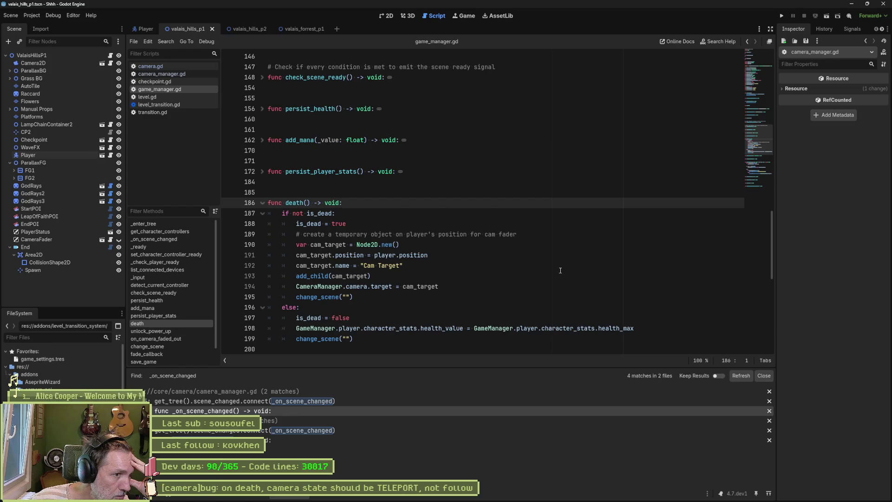
{"action": "scroll", "coordinate": [560, 269], "scroll_direction": "down", "scroll_amount": 1}
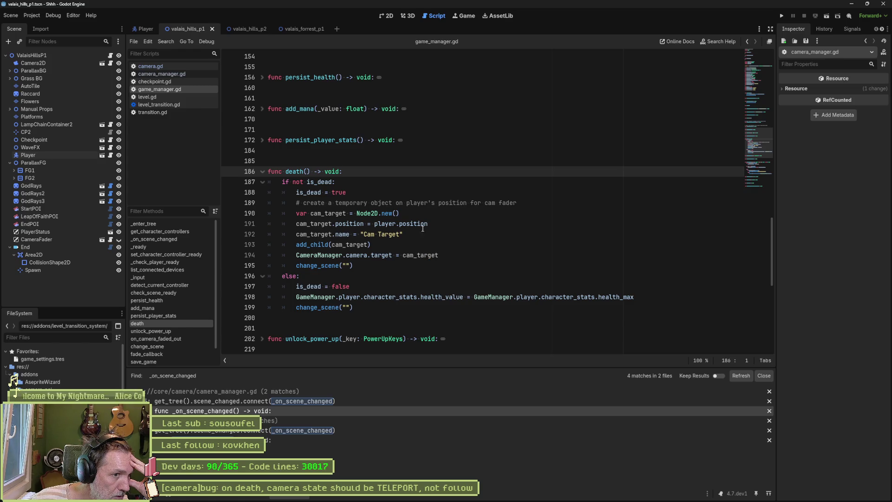
{"action": "left_click", "coordinate": [454, 255]}
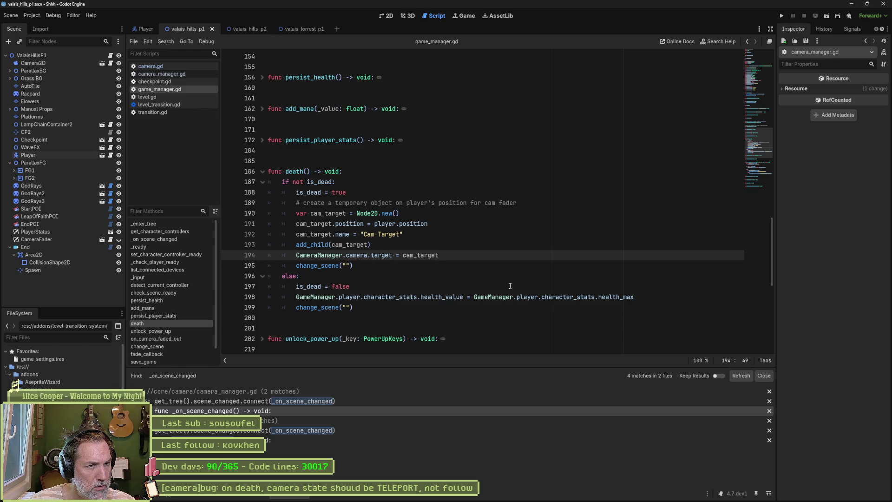
Add a new first line in death() starting with CameraManager.current_state via autocomplete
{"action": "left_click", "coordinate": [374, 172]}
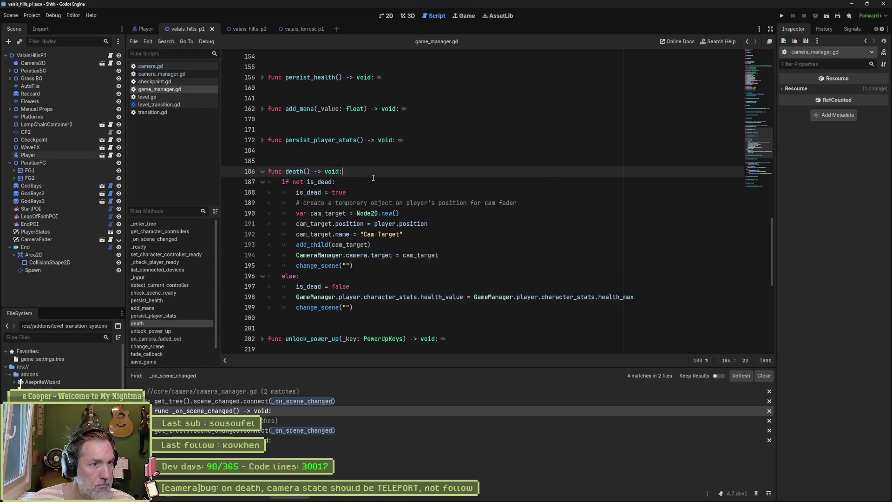
{"action": "key", "text": "Return"}
{"action": "key", "text": "ctrl+v"}
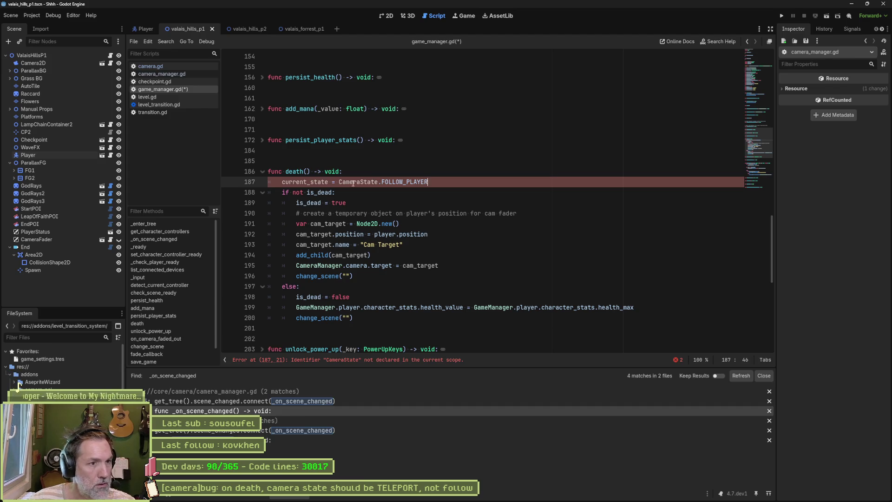
{"action": "type", "text": "Cameram"}
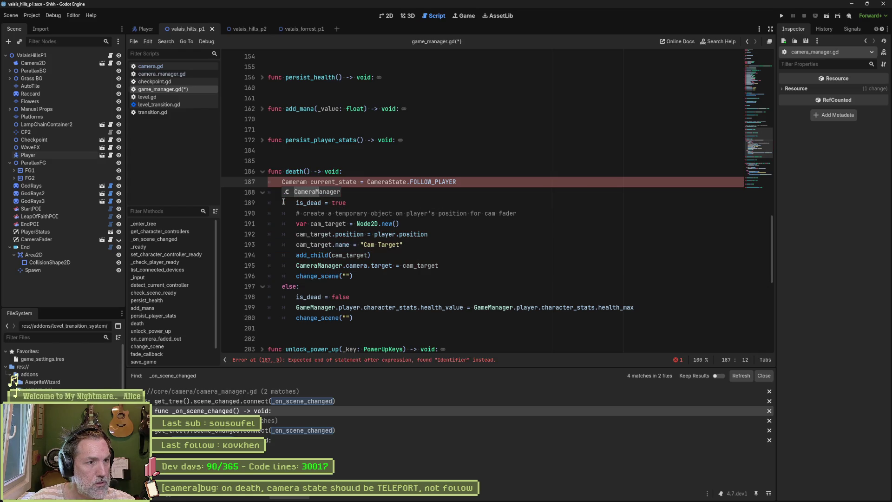
{"action": "key", "text": "Return"}
{"action": "type", "text": ".st"}
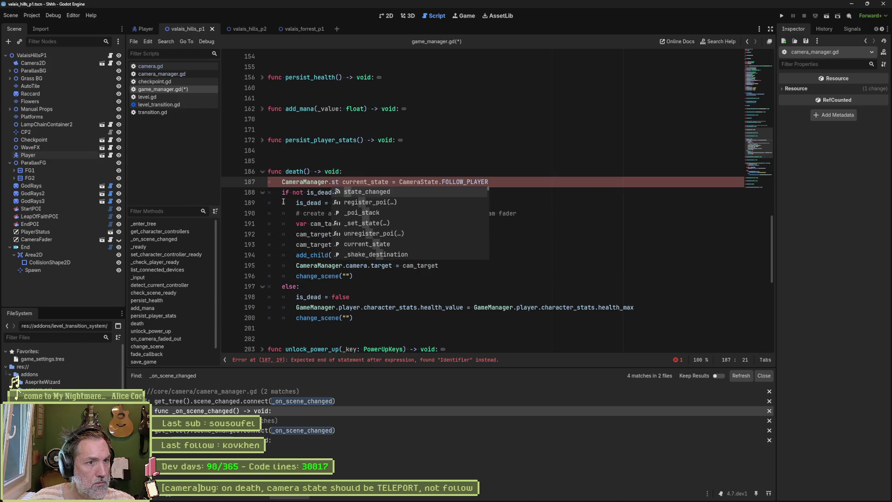
{"action": "key", "text": "Down"}
{"action": "key", "text": "Down"}
{"action": "key", "text": "Down"}
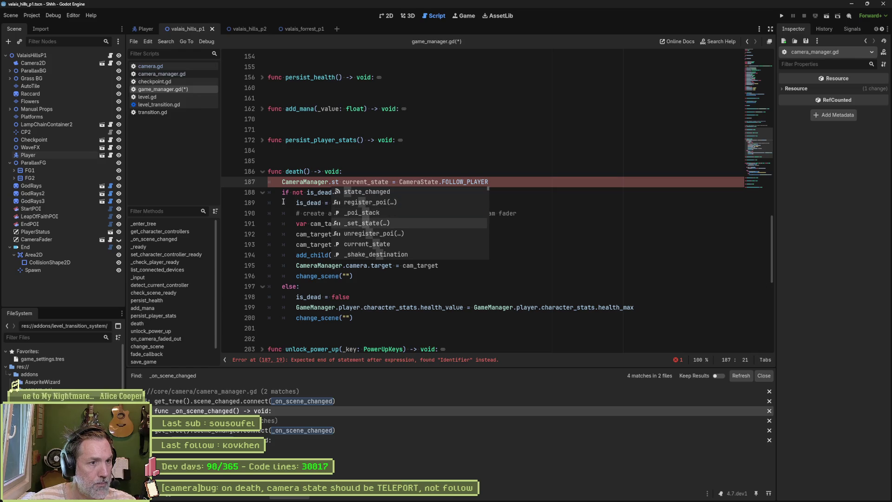
{"action": "key", "text": "Down"}
{"action": "key", "text": "Down"}
{"action": "key", "text": "Return"}
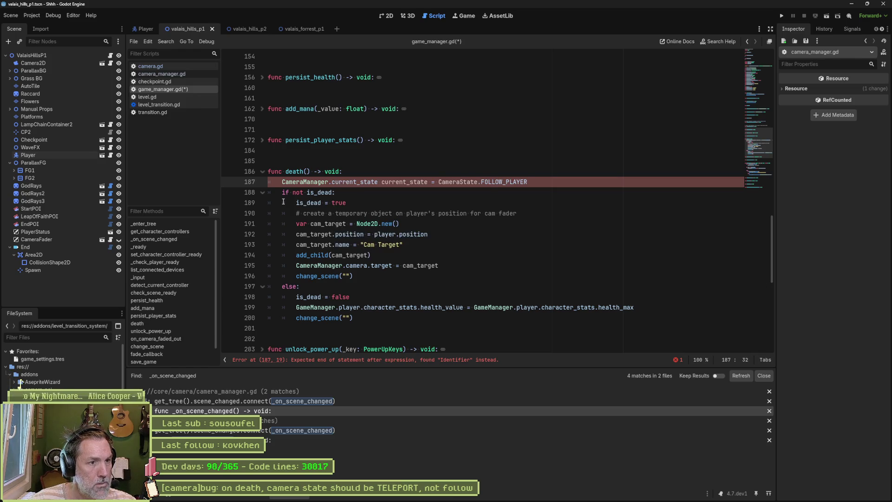
{"action": "key", "text": "ctrl+Delete"}
{"action": "key", "text": "Delete"}
{"action": "type", "text": "="}
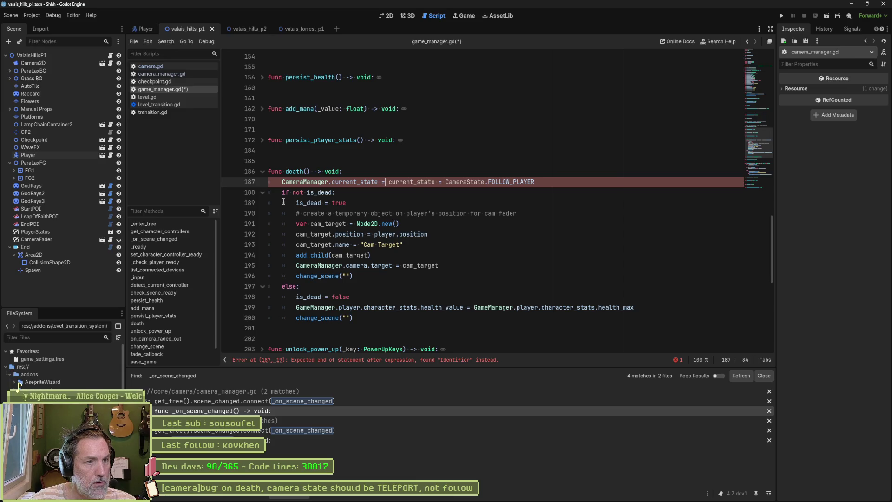
{"action": "key", "text": "Right"}
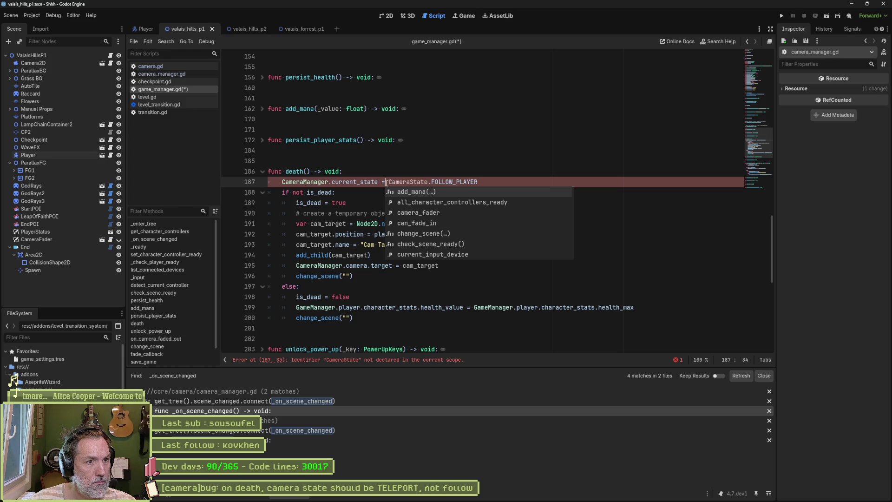
Complete the assignment as CameraManager.CameraState.FOLLOW_PLAYER
{"action": "type", "text": "CameraManager"}
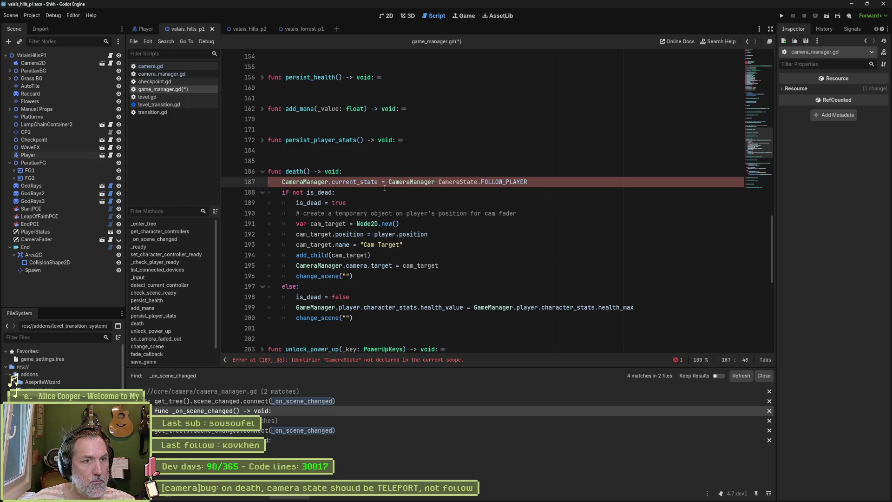
{"action": "key", "text": "BackSpace"}
{"action": "type", "text": "."}
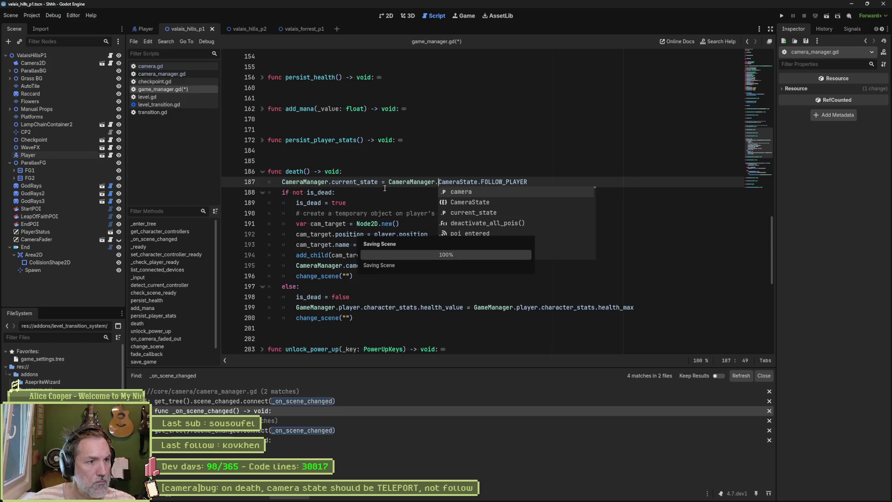
{"action": "key", "text": "End"}
Add a blank line after line 187, set a breakpoint on line 190, and run the scene
{"action": "key", "text": "Return"}
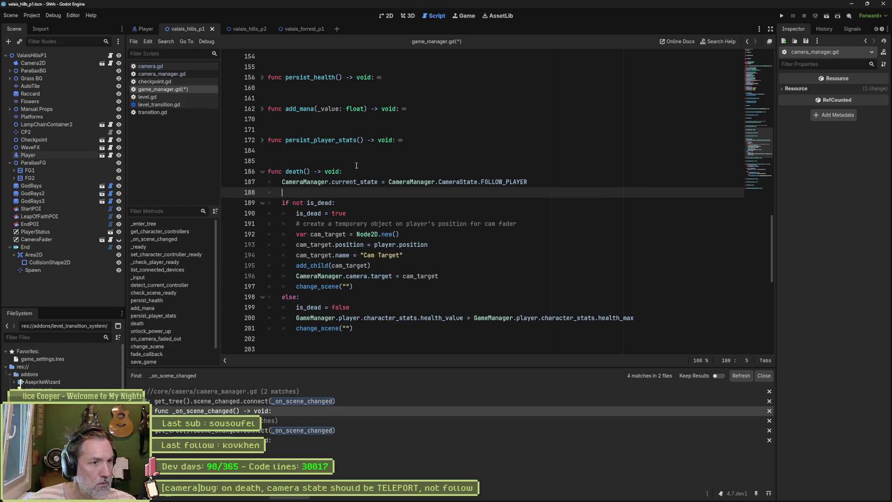
{"action": "left_click", "coordinate": [230, 214]}
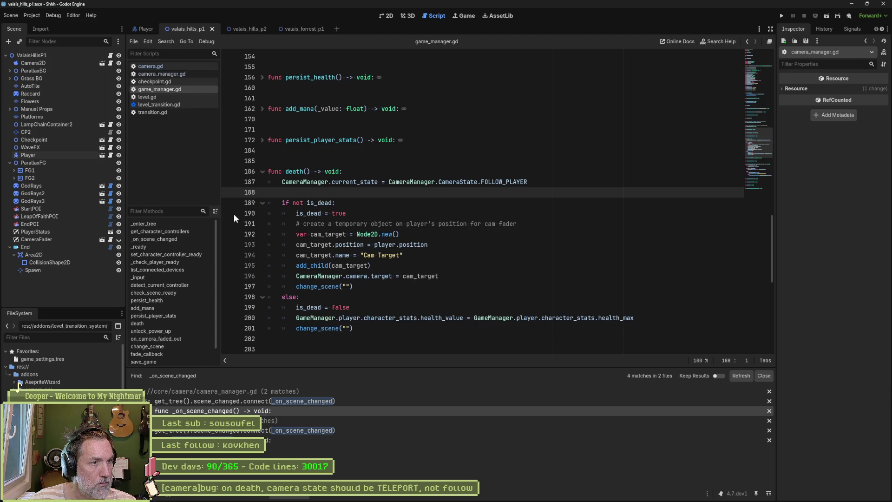
{"action": "key", "text": "F6"}
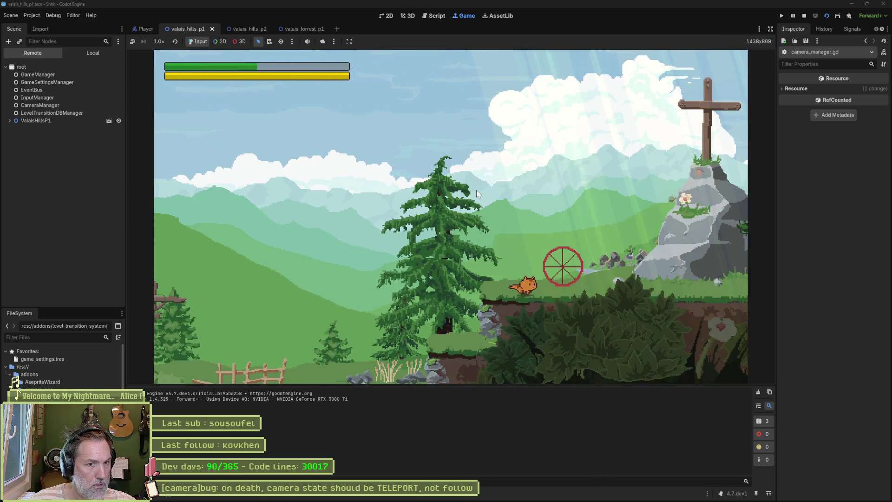
Run the cat into the kill zone, clear the line-199 breakpoint, and resume the game
{"action": "key", "text": "Right"}
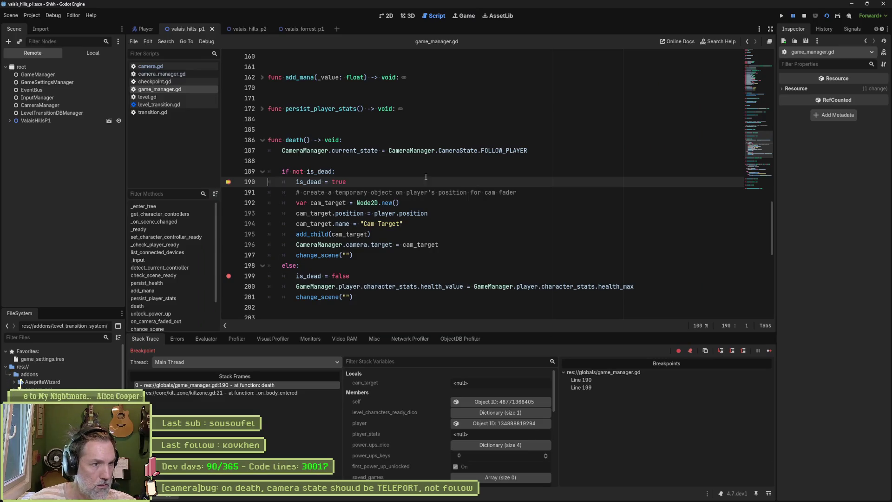
{"action": "left_click", "coordinate": [228, 275]}
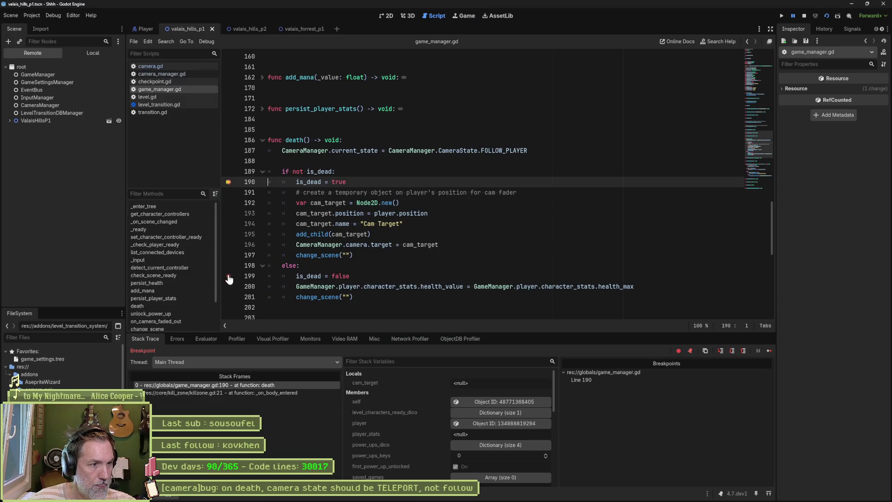
{"action": "left_click", "coordinate": [765, 350]}
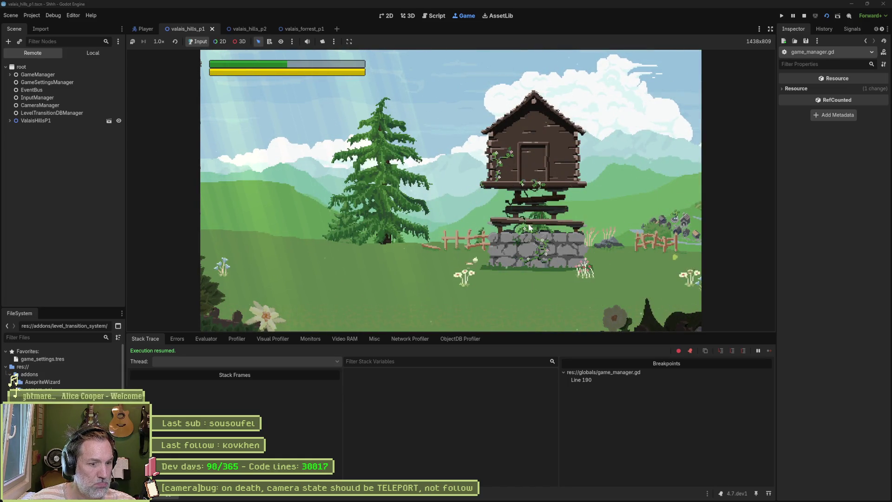
Inspect GameManager, CameraManager (Current State: Follow Player) and Camera2D in the Remote tree
{"action": "left_click", "coordinate": [47, 77]}
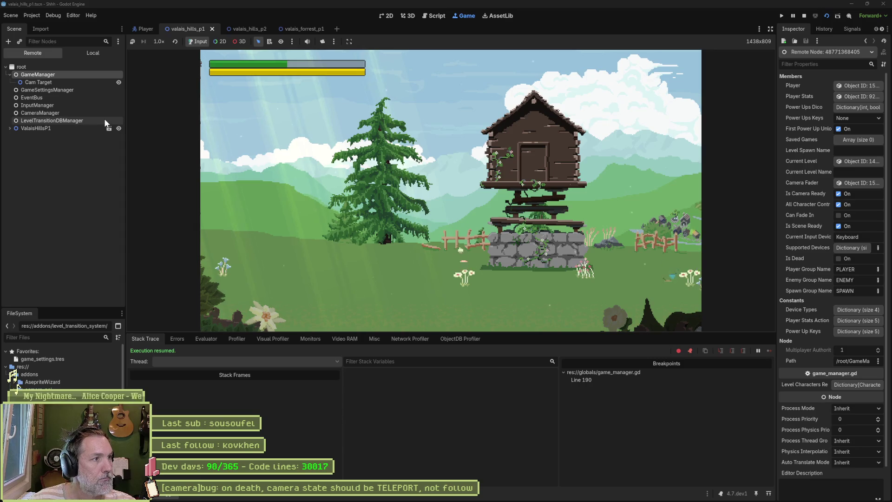
{"action": "left_click", "coordinate": [62, 112]}
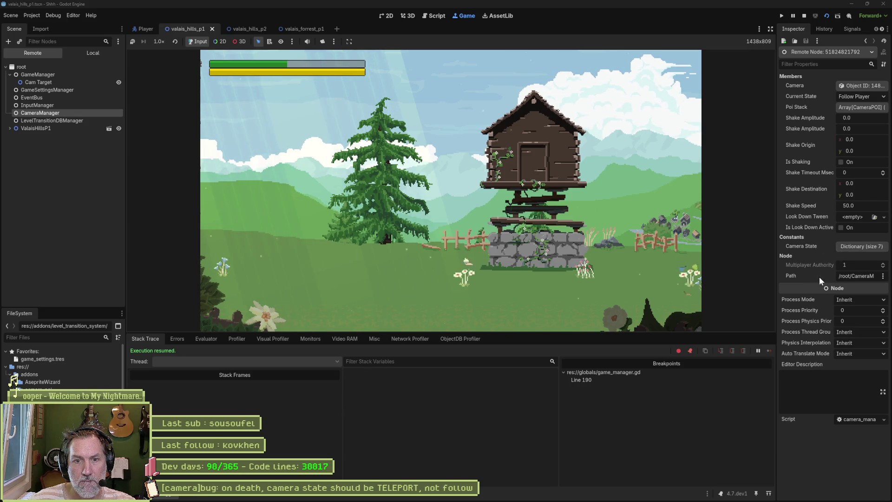
{"action": "left_click", "coordinate": [857, 84]}
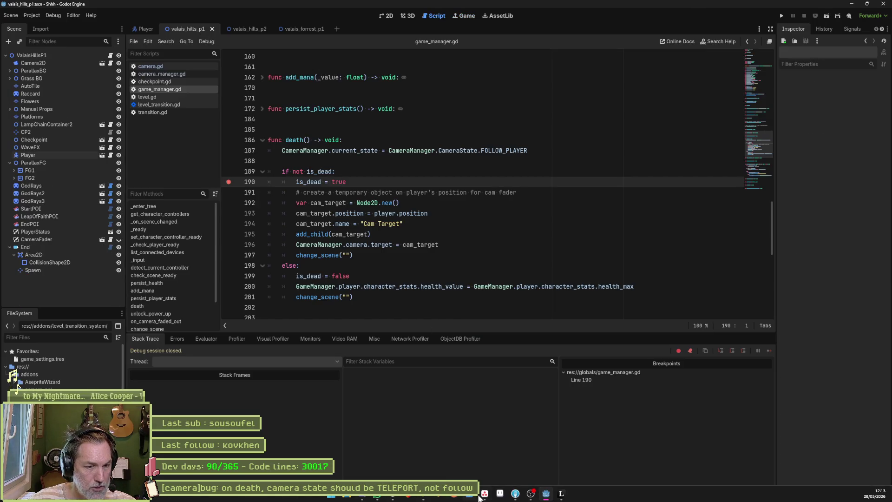
Move the '[level spawn]add: select spawning point in level directly' card to the top of Complete
{"action": "left_click", "coordinate": [484, 493]}
{"action": "left_click", "coordinate": [364, 135]}
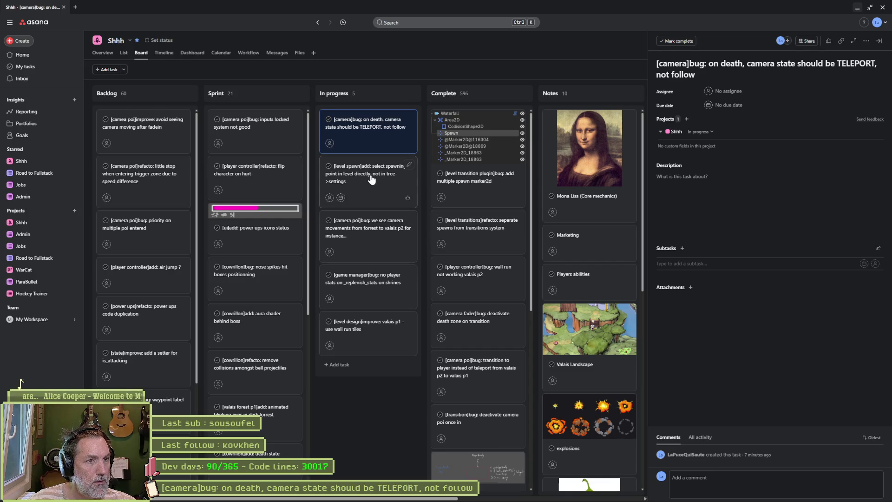
{"action": "left_click", "coordinate": [372, 180]}
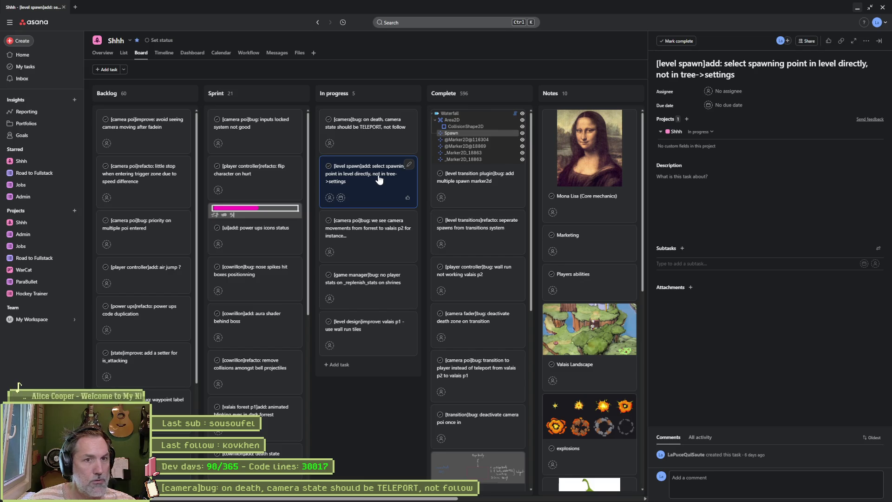
{"action": "left_click", "coordinate": [721, 74]}
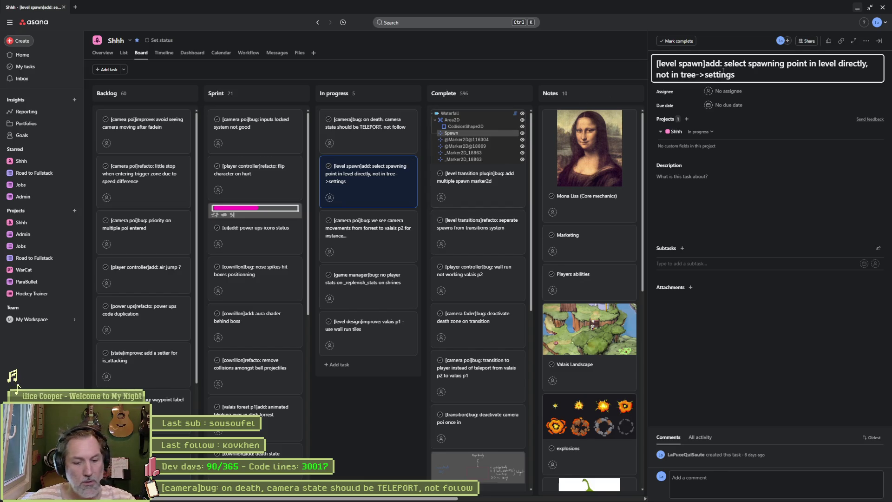
{"action": "mouse_move", "coordinate": [404, 165]}
{"action": "left_mouse_down"}
{"action": "mouse_move", "coordinate": [453, 123]}
{"action": "mouse_move", "coordinate": [564, 122]}
{"action": "left_mouse_up"}
Paste the level spawn task title into Fork's commit summary field
{"action": "left_click", "coordinate": [856, 8]}
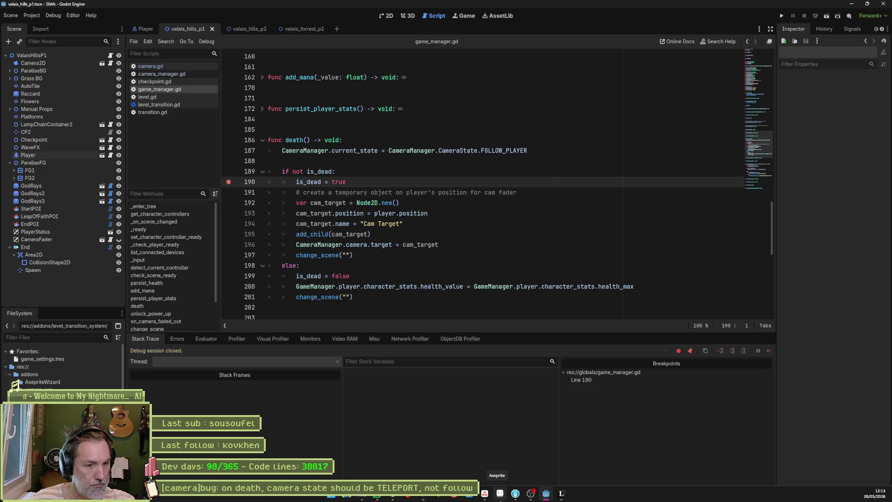
{"action": "left_click", "coordinate": [515, 493]}
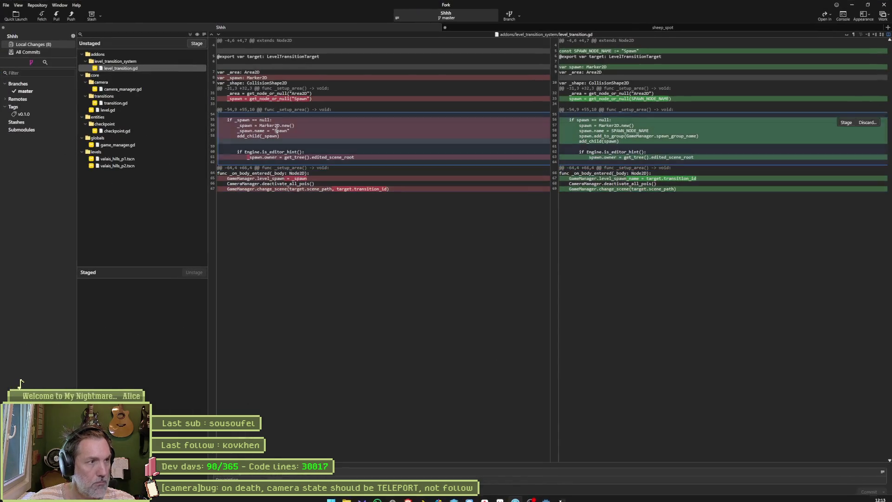
{"action": "left_click", "coordinate": [253, 474]}
{"action": "key", "text": "ctrl+v"}
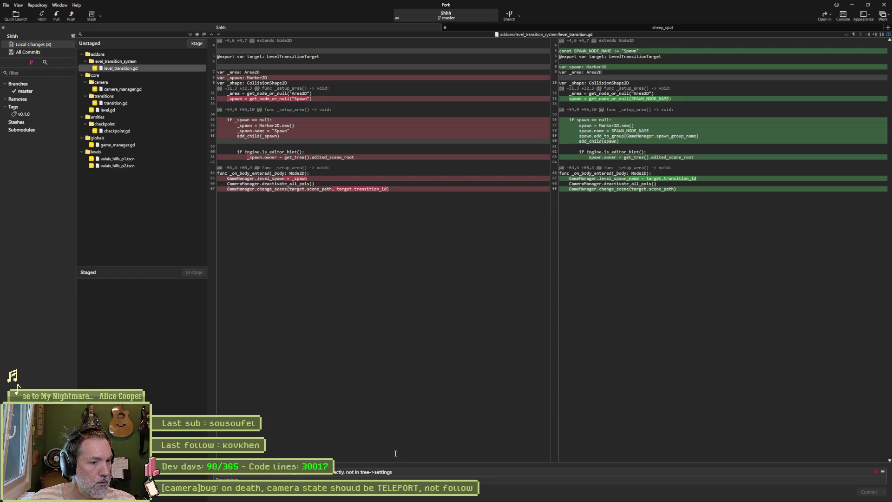
{"action": "left_click", "coordinate": [486, 498]}
Copy the bug title into the description and retitle it '[camera]bug: wrong camera position on death'
{"action": "left_click", "coordinate": [368, 123]}
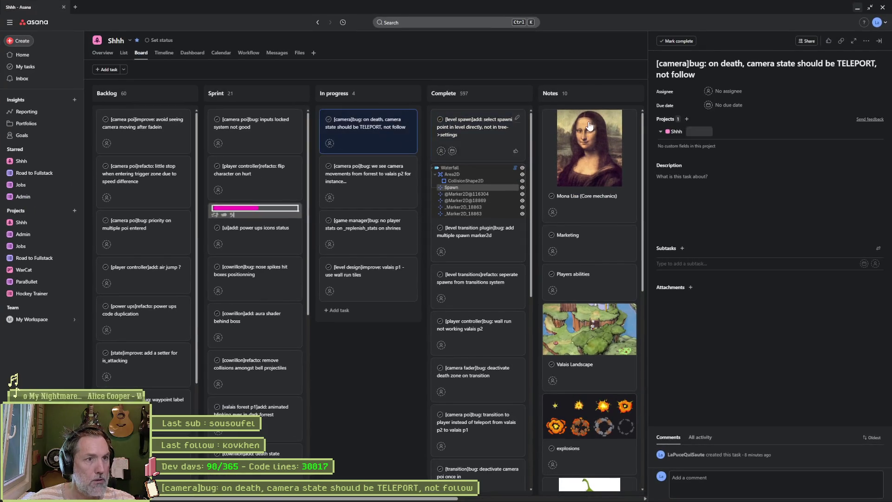
{"action": "triple_click", "coordinate": [727, 69]}
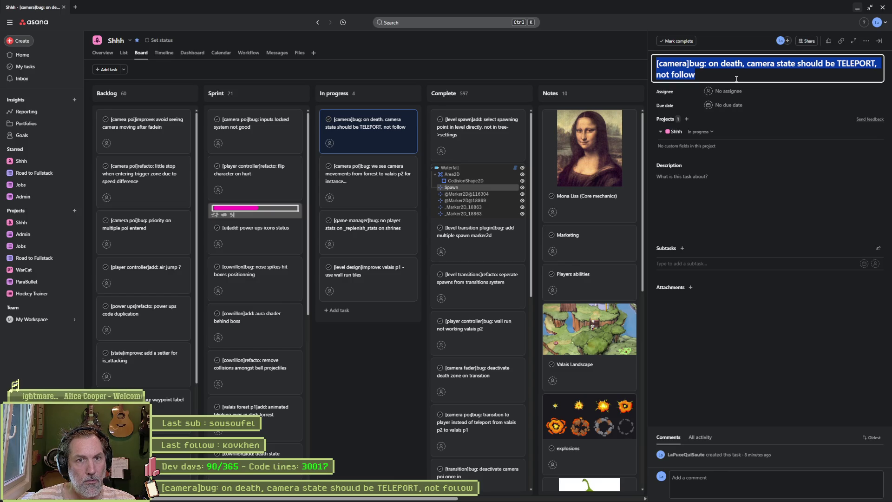
{"action": "key", "text": "ctrl+c"}
{"action": "key", "text": "Tab"}
{"action": "key", "text": "ctrl+v"}
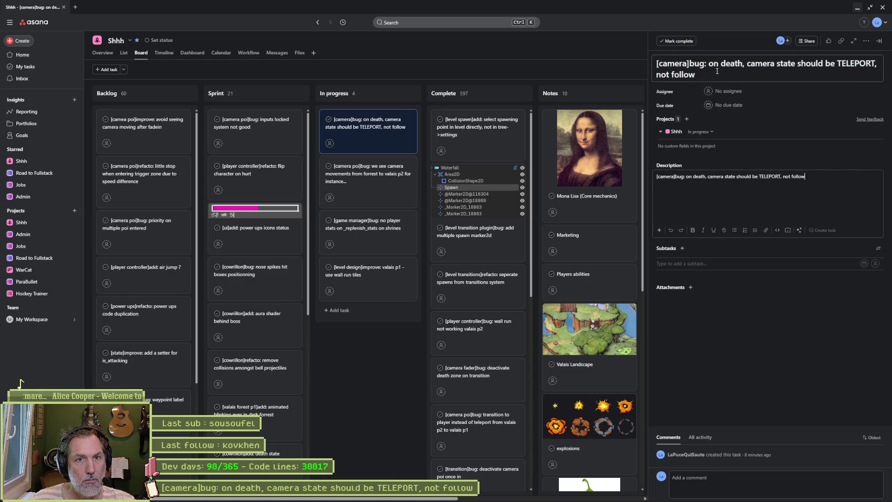
{"action": "left_click", "coordinate": [709, 63]}
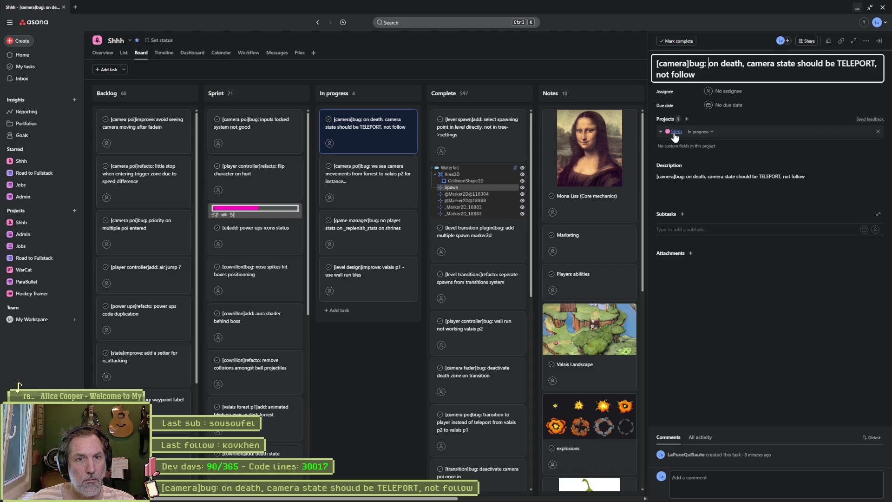
{"action": "type", "text": "wrong "}
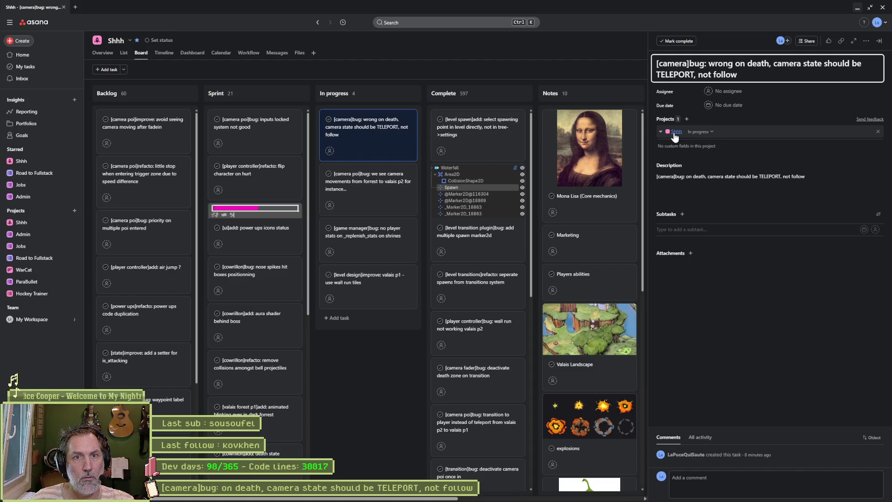
{"action": "type", "text": "s"}
{"action": "key", "text": "BackSpace"}
{"action": "type", "text": "camera position"}
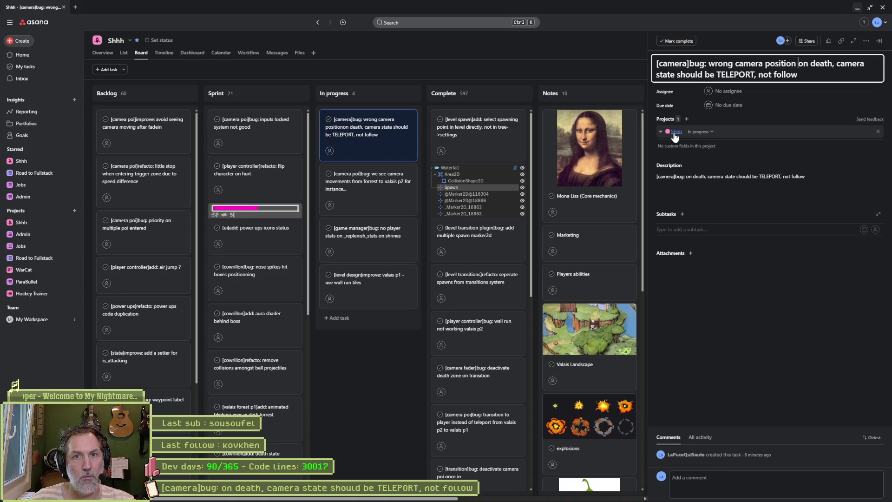
{"action": "key", "text": "ctrl+Right"}
{"action": "key", "text": "shift+End"}
{"action": "key", "text": "BackSpace"}
{"action": "key", "text": "BackSpace"}
{"action": "key", "text": "BackSpace"}
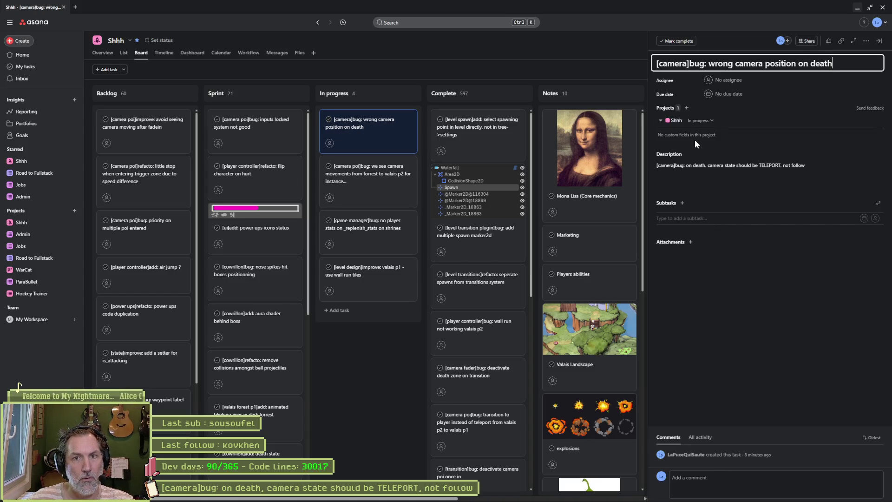
{"action": "left_click", "coordinate": [735, 330]}
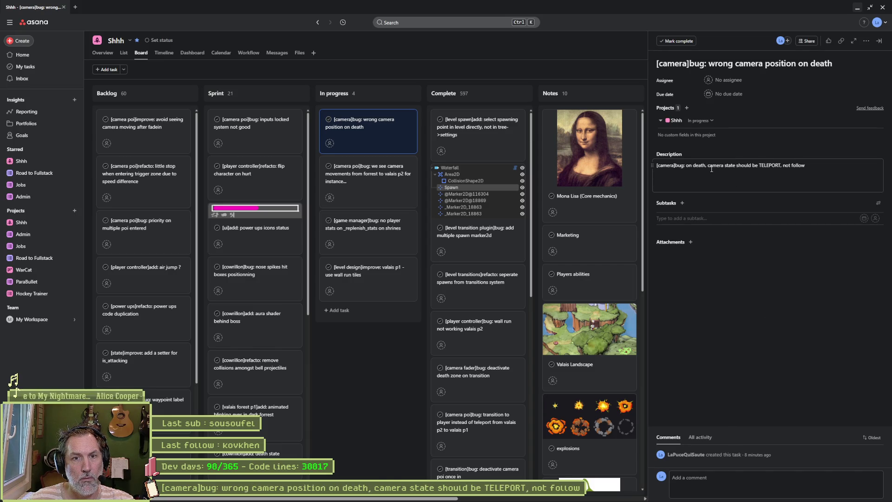
Delete the description's opening words and start a new line explaining the missing camera target
{"action": "left_click_drag", "start_coordinate": [725, 165], "coordinate": [634, 162]}
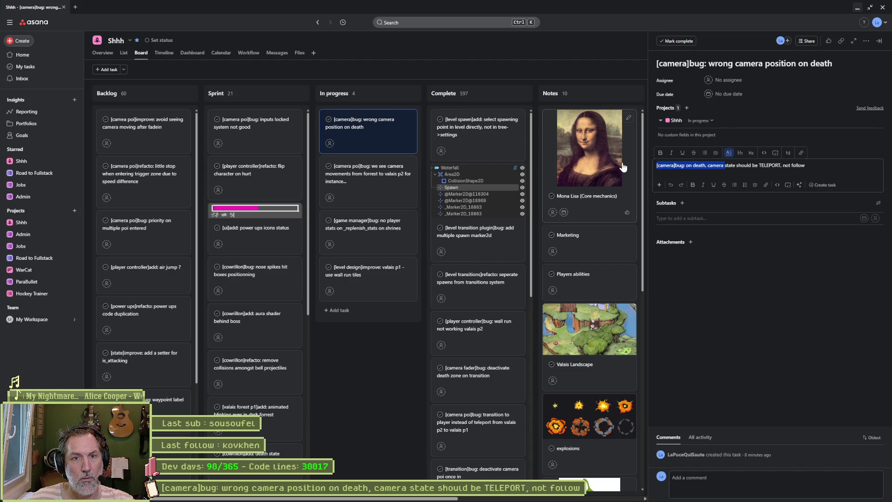
{"action": "key", "text": "BackSpace"}
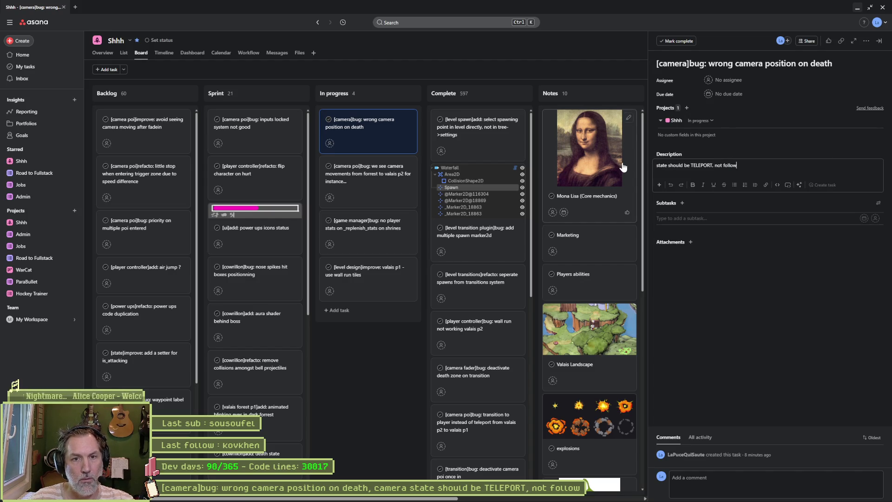
{"action": "key", "text": "Return"}
{"action": "type", "text": "there's not"}
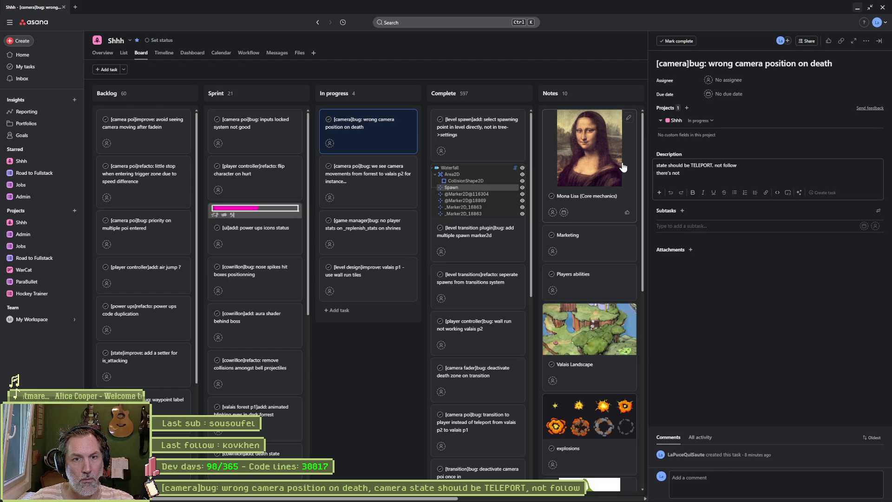
{"action": "type", "text": "arget on camer"}
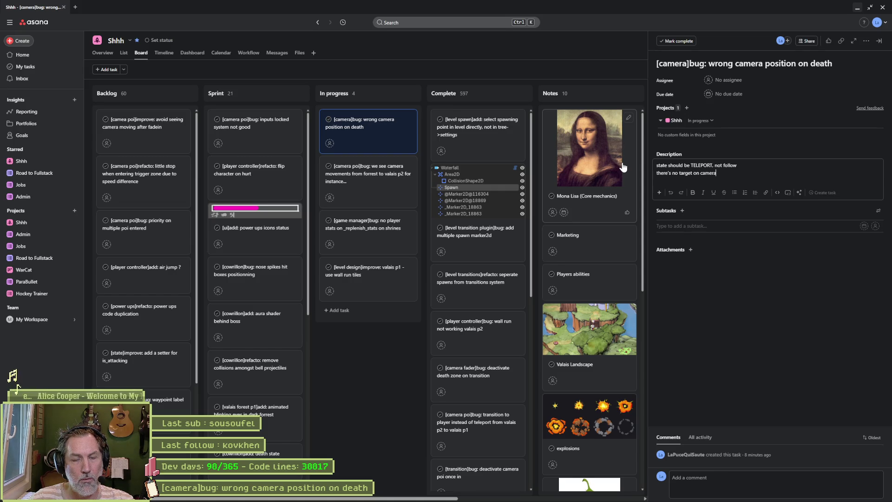
{"action": "type", "text": " after death a"}
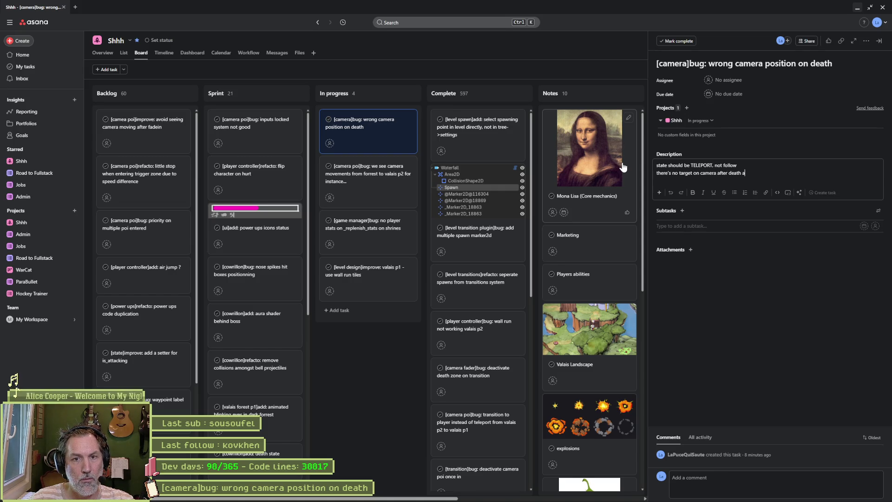
{"action": "type", "text": "nd player"}
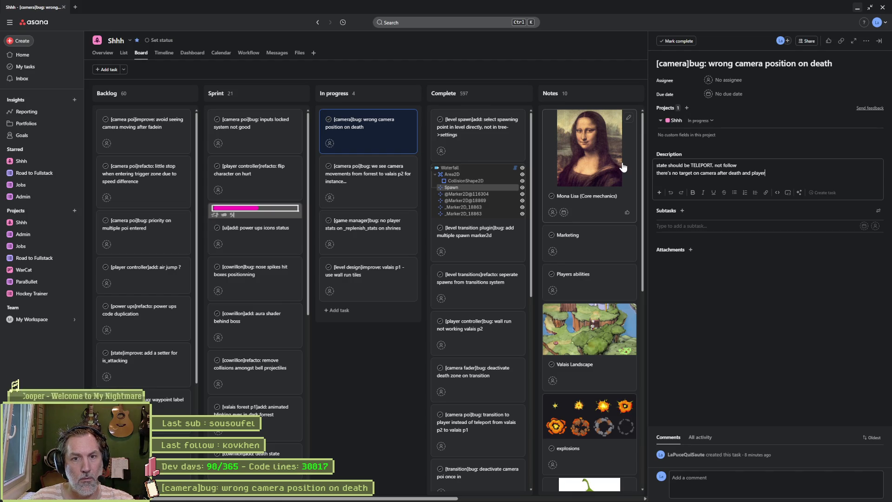
{"action": "type", "text": "'s ready flag"}
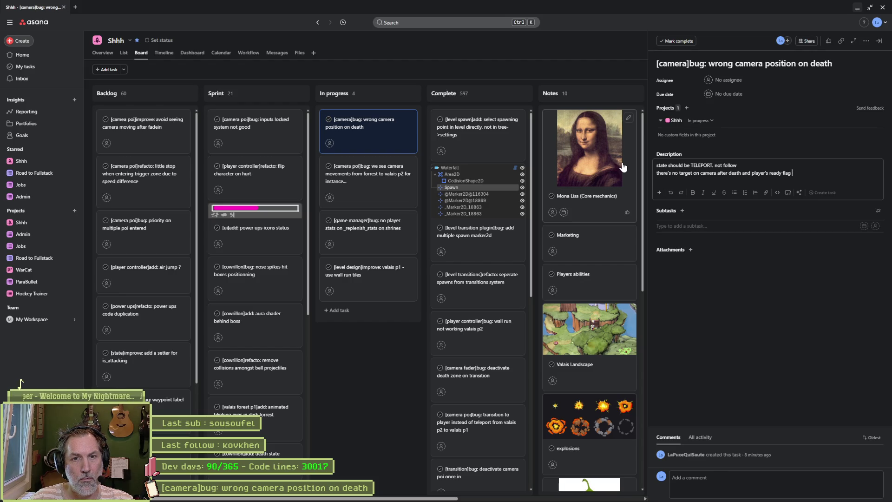
{"action": "type", "text": " at runtime after death"}
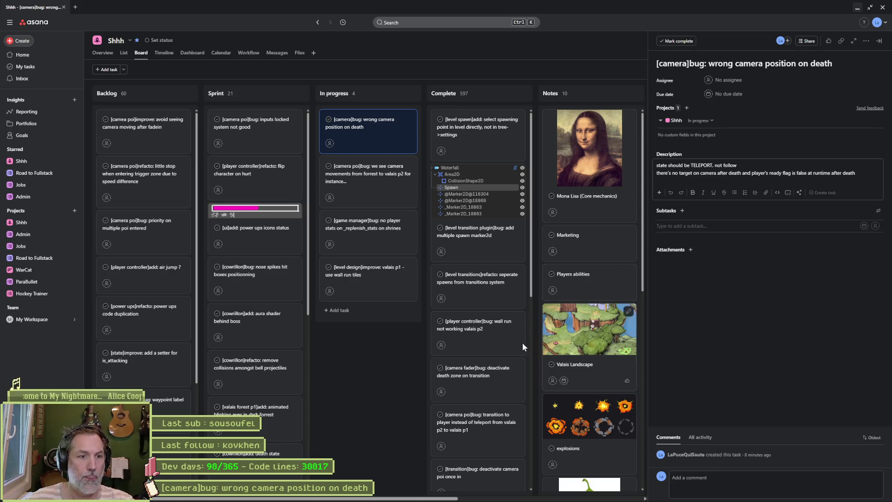
Close the Asana task, review the camera_manager.gd diff in Fork, then return to Godot
{"action": "left_click", "coordinate": [366, 381]}
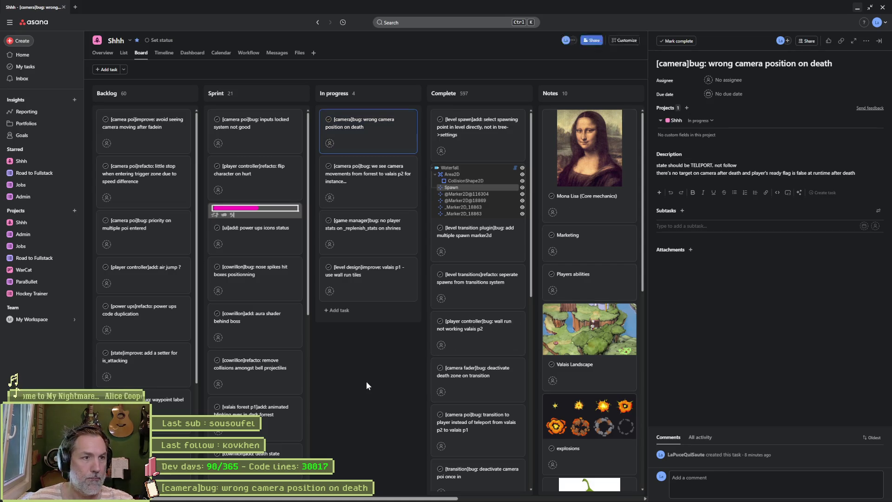
{"action": "left_click", "coordinate": [857, 8]}
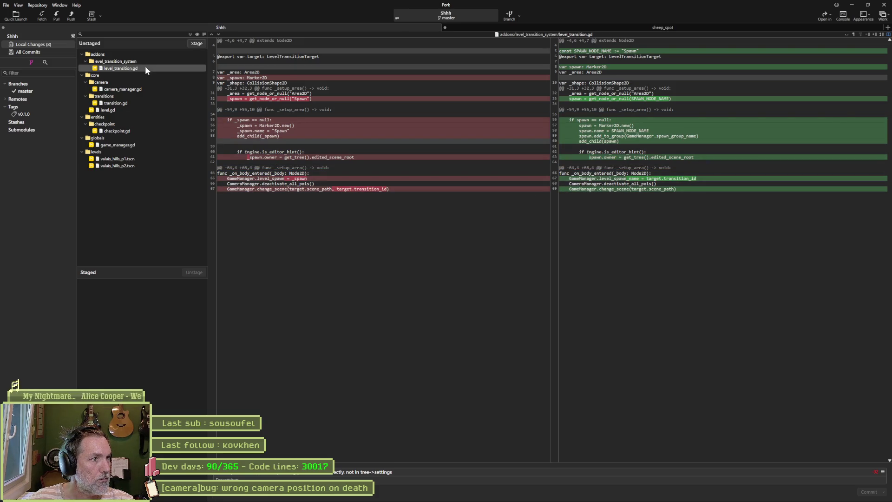
{"action": "left_click", "coordinate": [144, 91]}
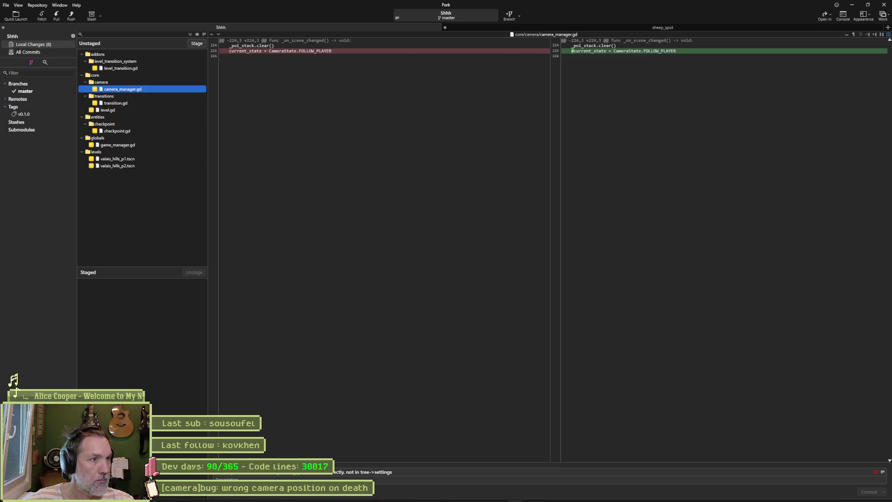
{"action": "left_click", "coordinate": [545, 493]}
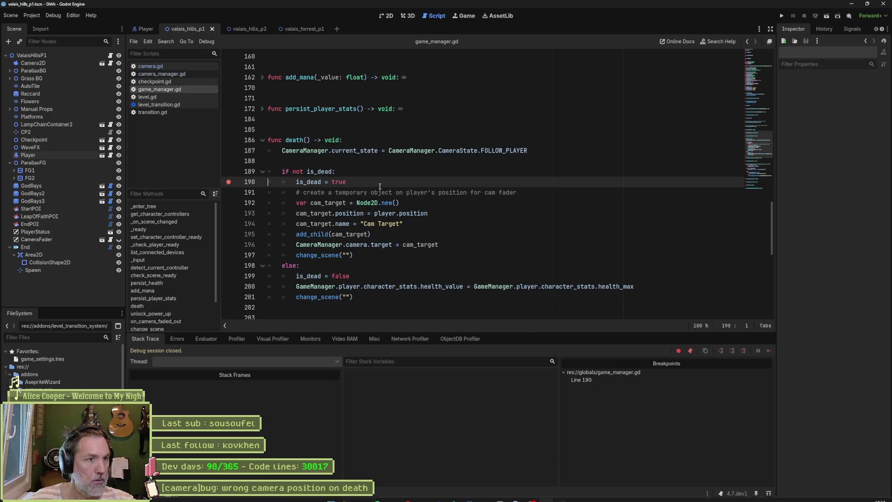
Clear the line 190 breakpoint in death() and expand on_camera_faded_out in Fork's diff
{"action": "left_click", "coordinate": [228, 181]}
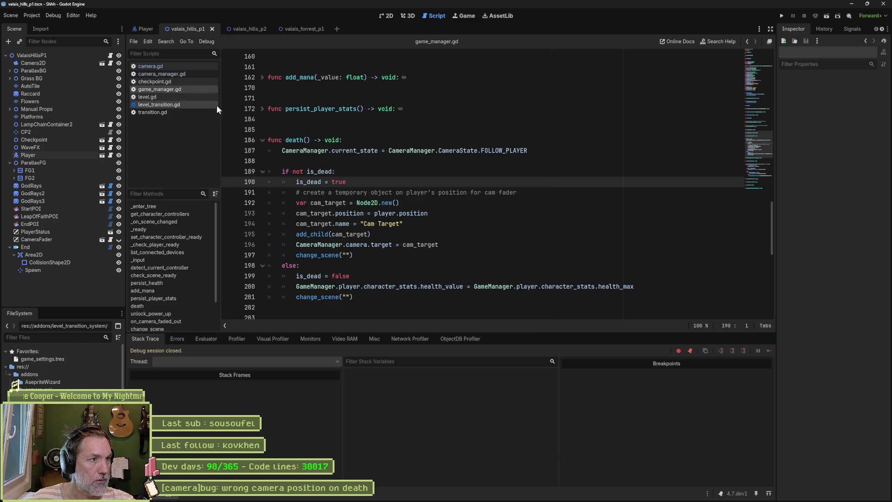
{"action": "scroll", "coordinate": [360, 192], "scroll_direction": "down", "scroll_amount": 15}
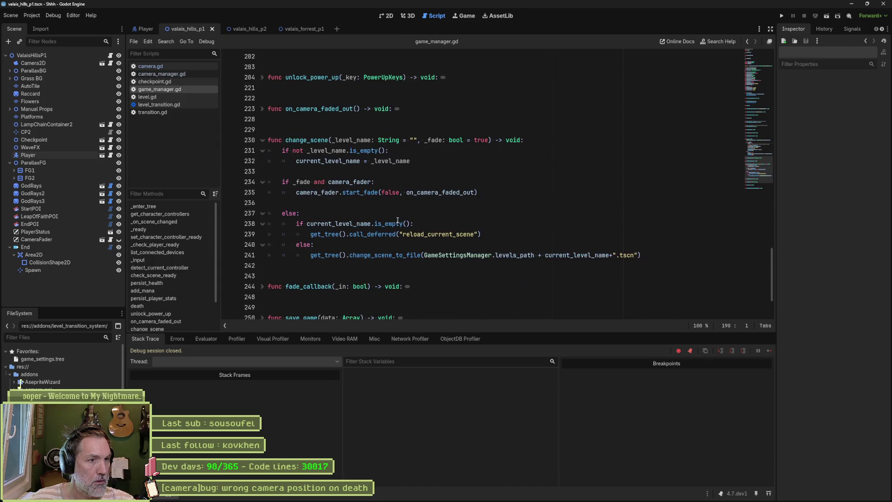
{"action": "scroll", "coordinate": [425, 224], "scroll_direction": "up", "scroll_amount": 10}
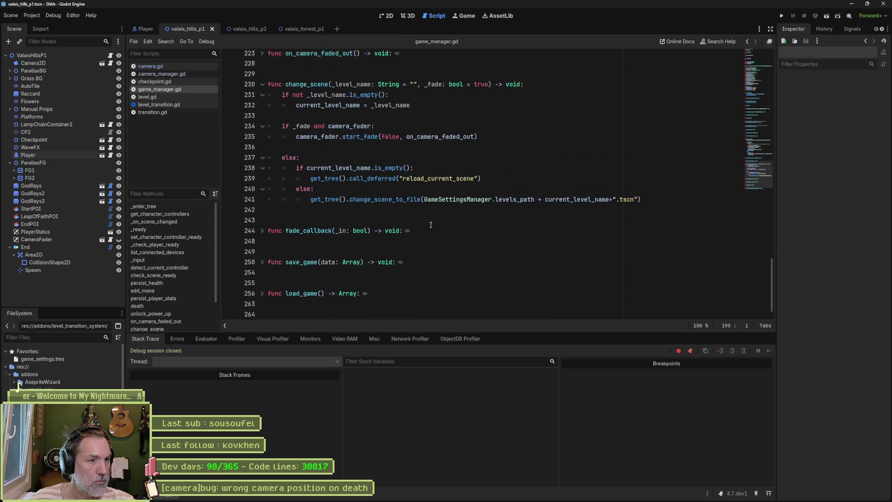
{"action": "scroll", "coordinate": [436, 226], "scroll_direction": "up", "scroll_amount": 5}
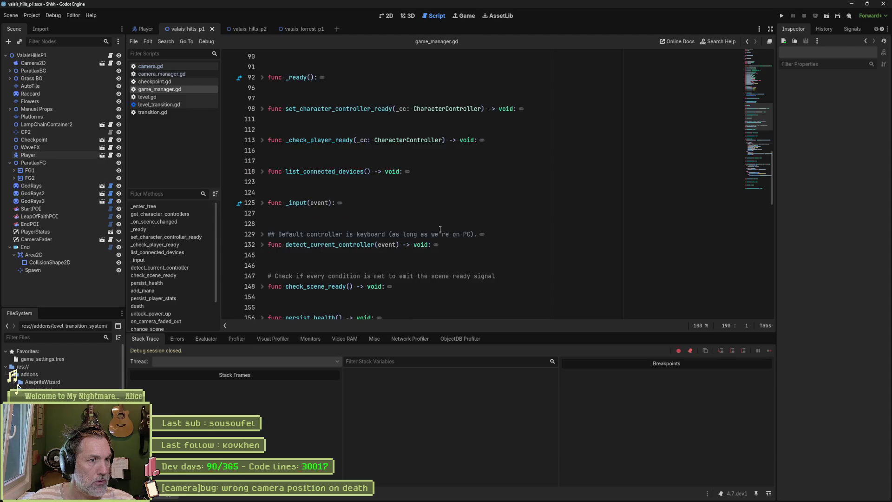
{"action": "key", "text": "alt+Tab"}
{"action": "key", "text": "alt+Tab"}
{"action": "scroll", "coordinate": [321, 265], "scroll_direction": "down", "scroll_amount": 15}
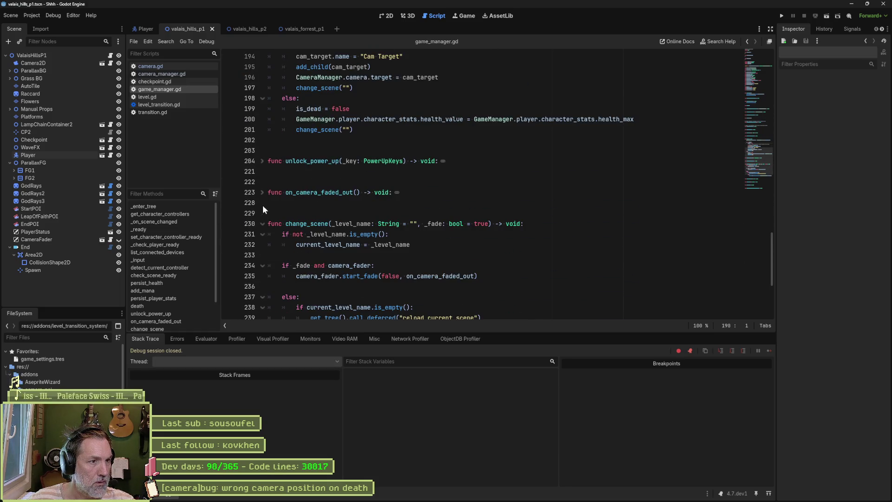
{"action": "left_click", "coordinate": [262, 192]}
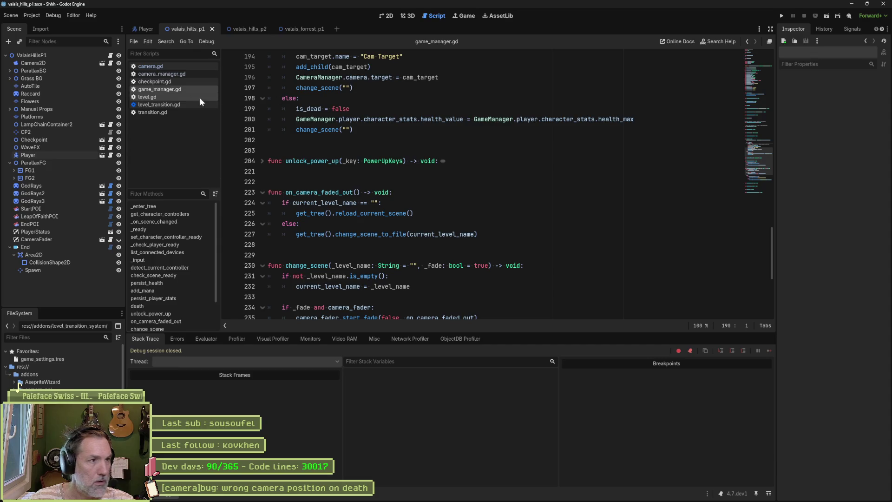
Delete the commented-out current_state line from camera_manager.gd and save it
{"action": "left_click", "coordinate": [173, 75]}
{"action": "key", "text": "BackSpace"}
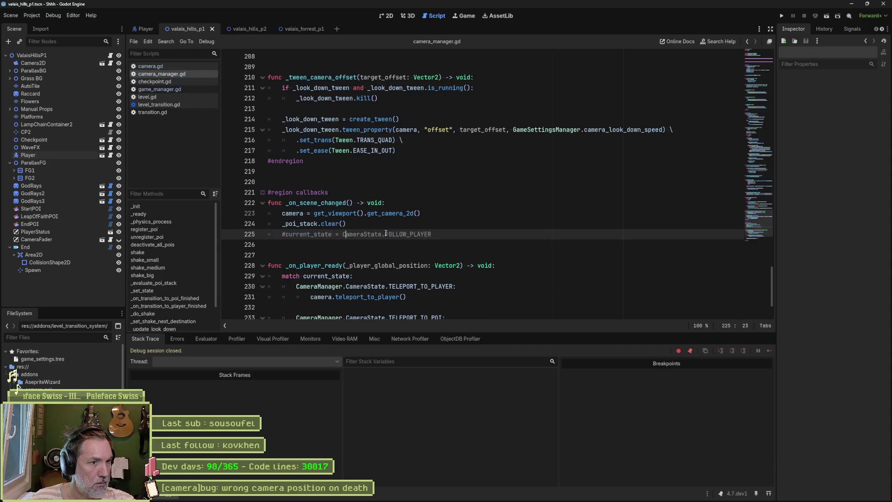
{"action": "key", "text": "BackSpace"}
{"action": "key", "text": "BackSpace"}
{"action": "key", "text": "BackSpace"}
{"action": "key", "text": "alt+Tab"}
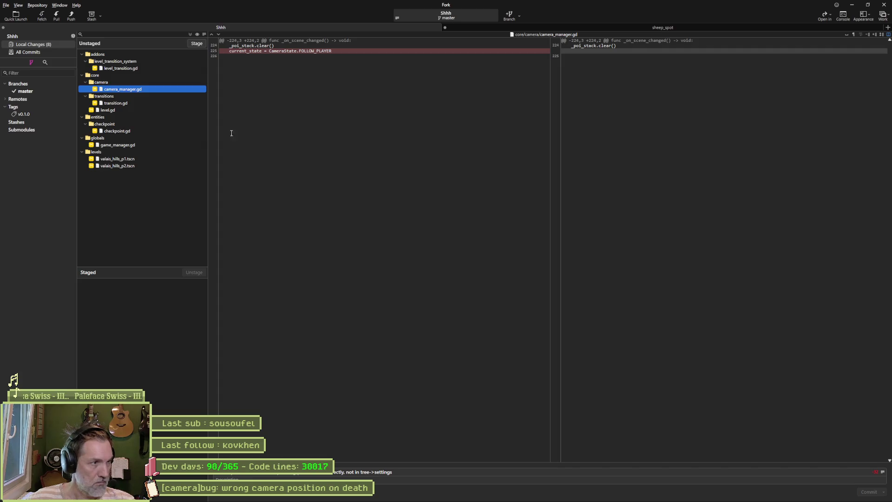
Step through transition.gd, level.gd, checkpoint.gd and game_manager.gd diffs in Fork's Unstaged list
{"action": "left_click", "coordinate": [128, 104]}
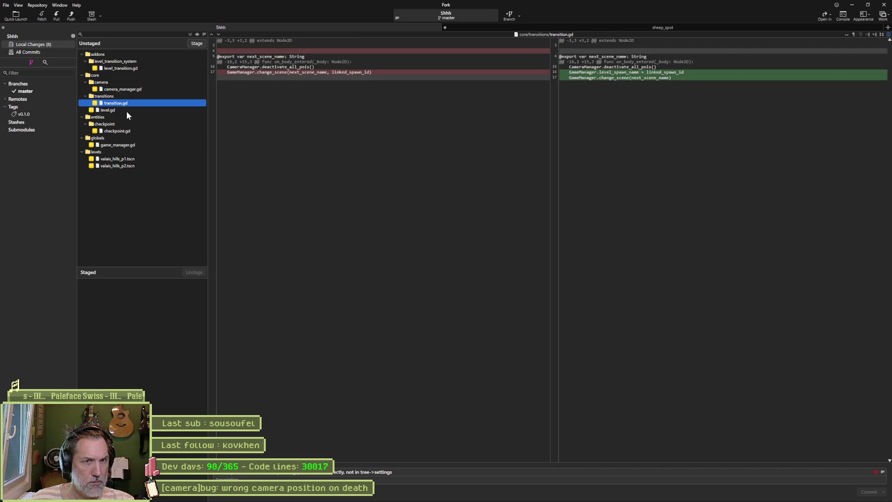
{"action": "left_click", "coordinate": [125, 111]}
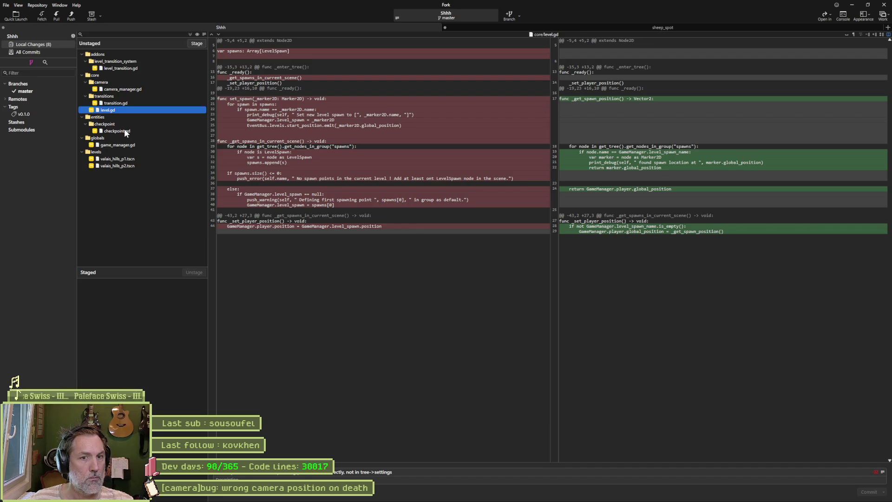
{"action": "left_click", "coordinate": [126, 132]}
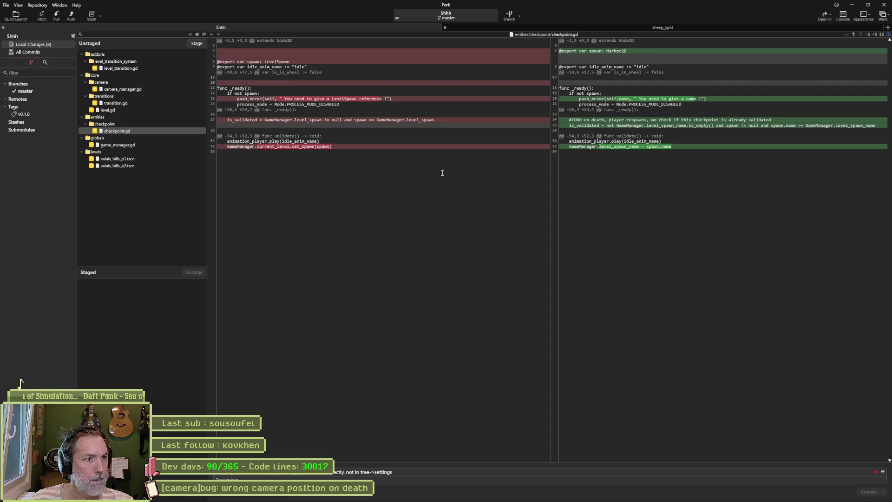
{"action": "left_click", "coordinate": [138, 145]}
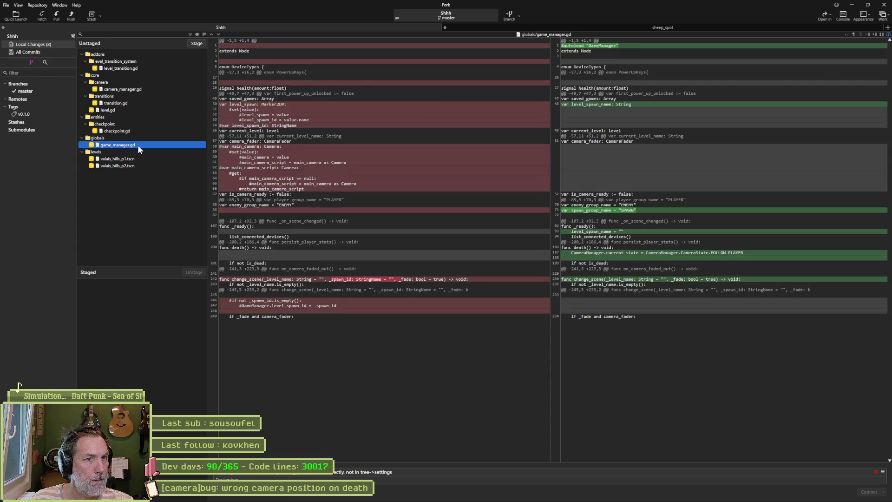